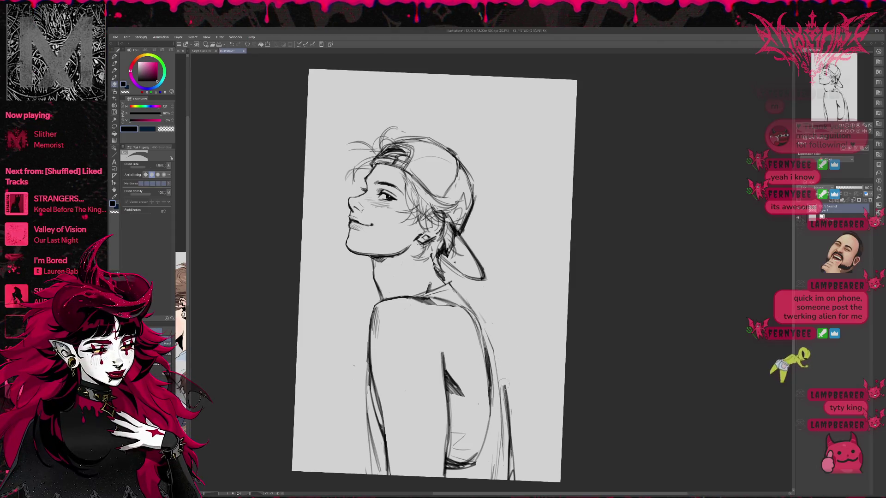
Thicken the right contour of the young man's back with the pencil.
key("p")
left_click_drag(483, 319, 505, 415)
mouse_move(493, 351)
left_mouse_down()
mouse_move(505, 413)
mouse_move(503, 392)
left_mouse_up()
left_click_drag(504, 332, 484, 303)
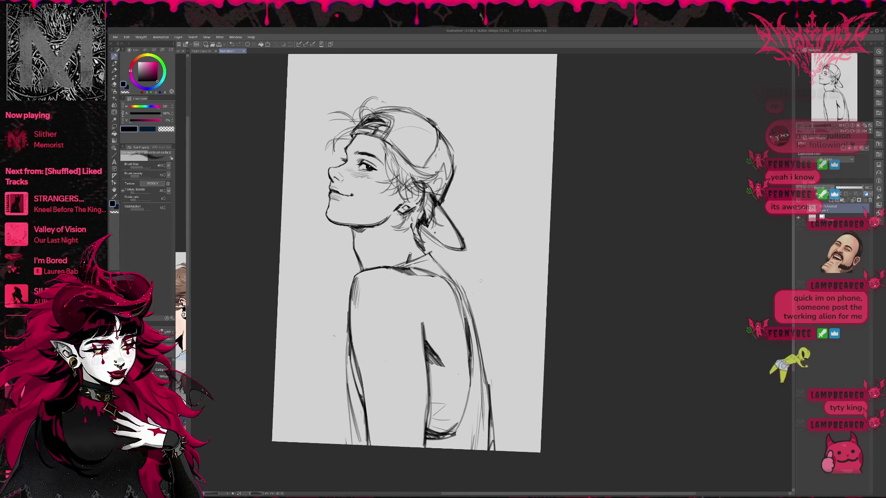
Erase the faint lines near the shoulder and upper back.
key("e")
left_click_drag(480, 349, 443, 272)
left_click_drag(485, 374, 480, 349)
Add a shoulder stroke and darken the right back contour with several pencil strokes.
key("p")
mouse_move(432, 254)
left_mouse_down()
mouse_move(461, 296)
mouse_move(481, 358)
left_mouse_up()
mouse_move(471, 316)
left_mouse_down()
mouse_move(484, 380)
mouse_move(484, 368)
left_mouse_up()
left_click_drag(480, 348, 488, 388)
left_click_drag(473, 324, 481, 360)
left_click_drag(481, 363, 486, 384)
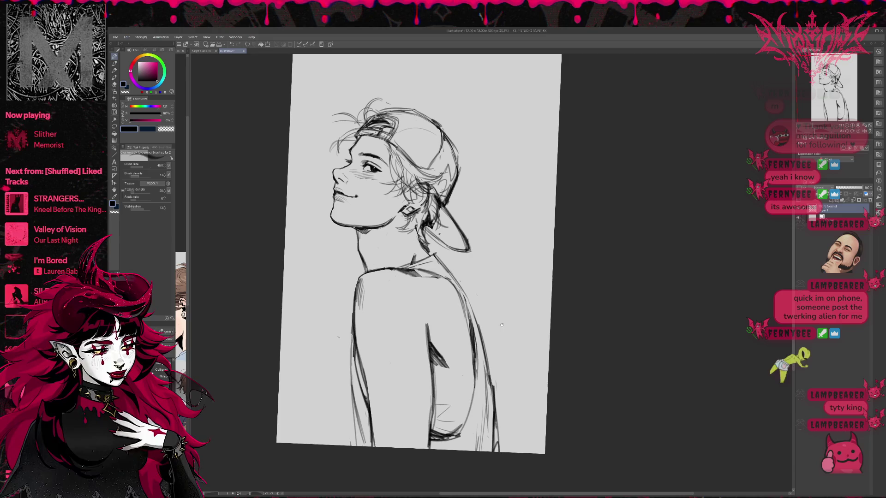
Lighten the top of the dark back stroke and redraw the back line darker.
left_click_drag(412, 286, 430, 306)
key("e")
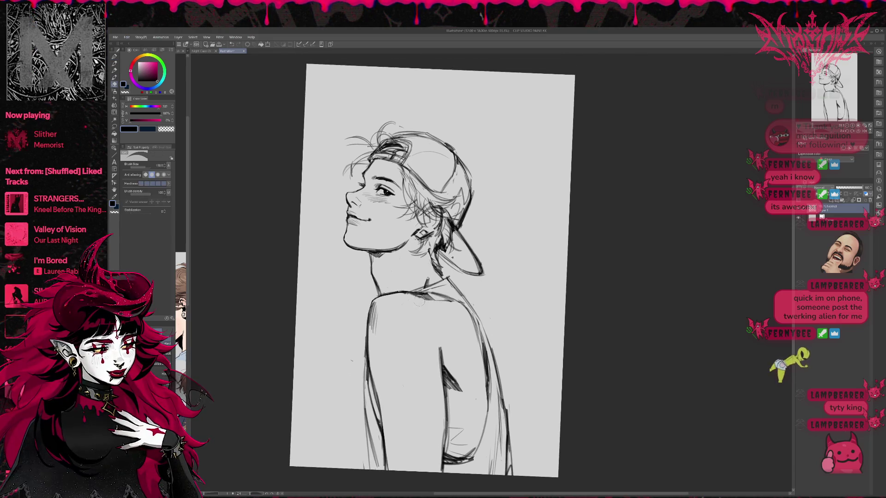
left_click_drag(436, 347, 437, 360)
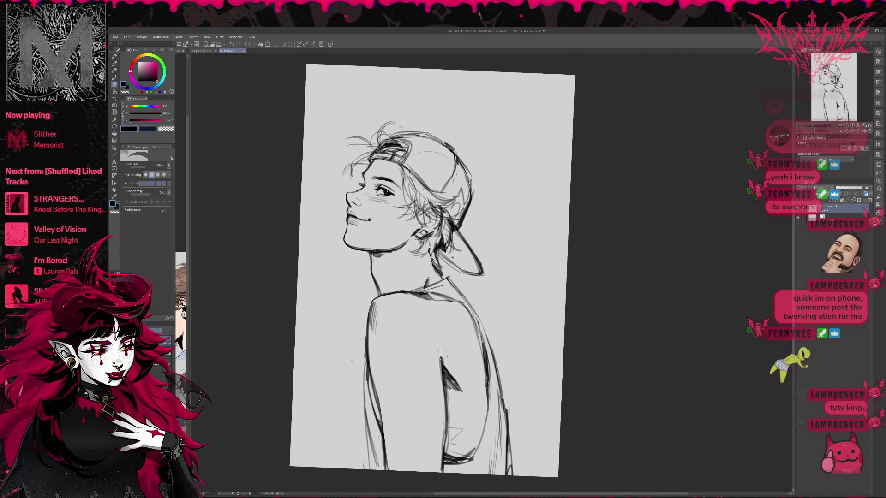
key("p")
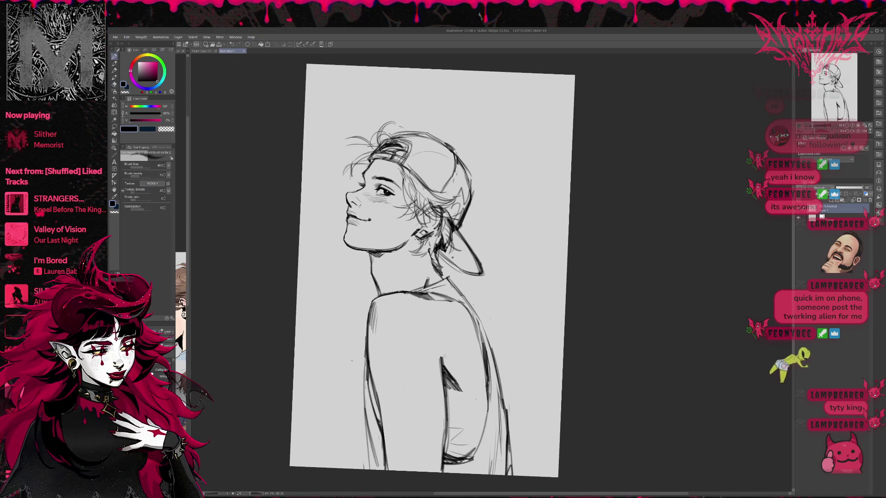
left_click_drag(438, 339, 441, 366)
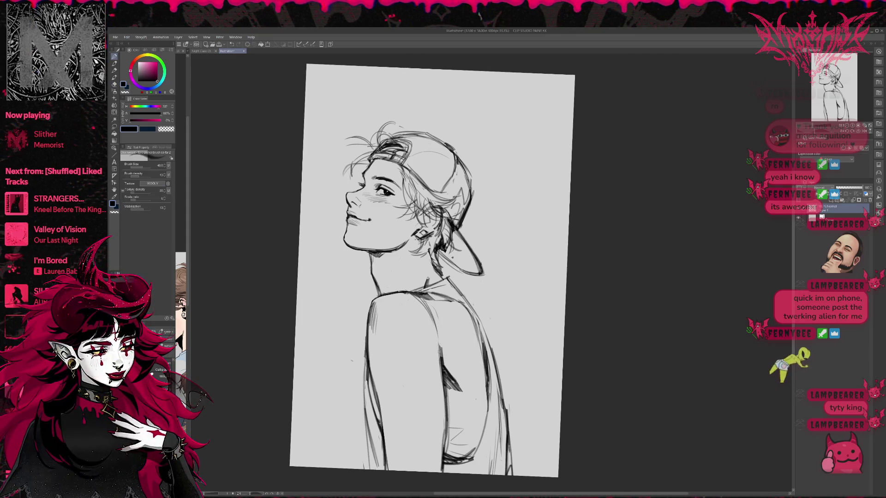
Lighten the dark torso shading lines and draw a thin diagonal stroke across the torso.
key("e")
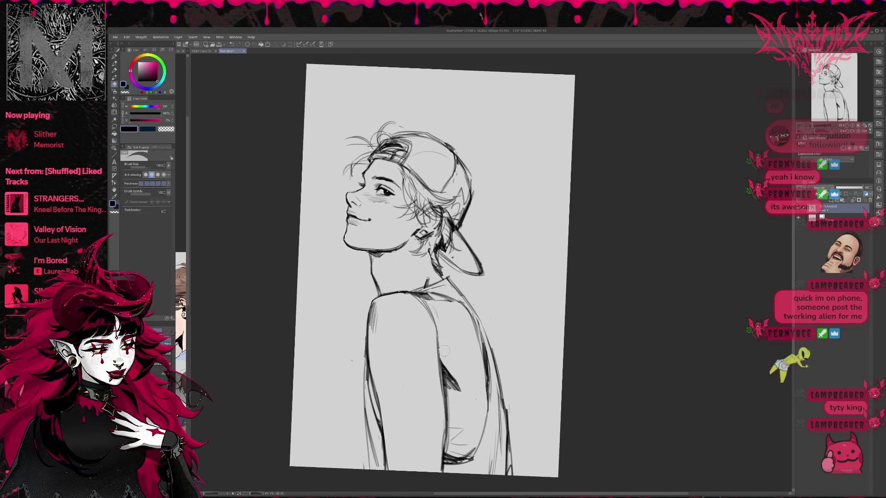
left_click_drag(445, 351, 468, 402)
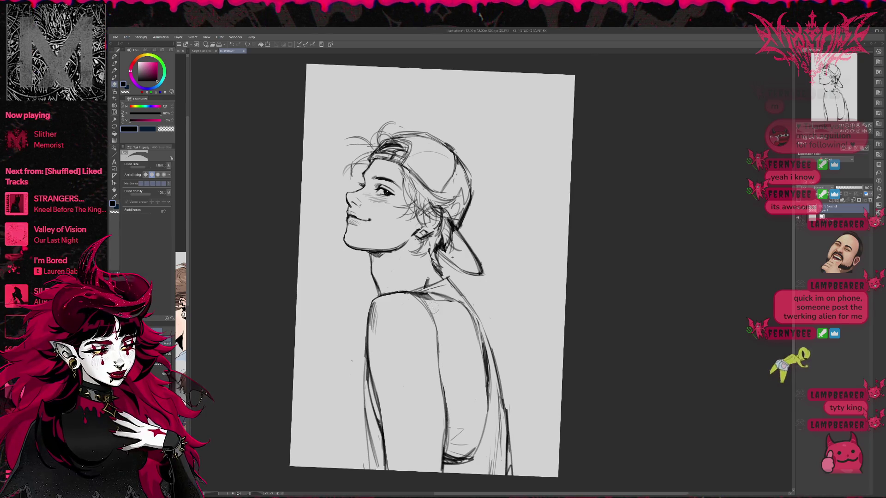
key("p")
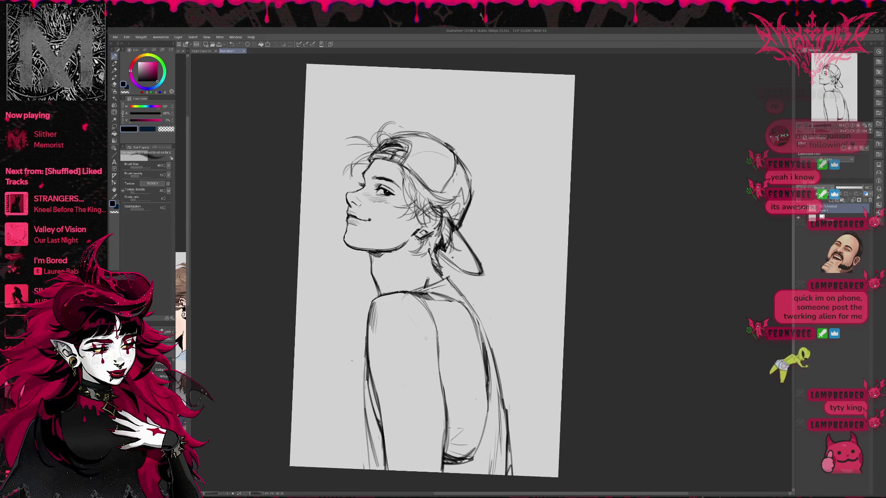
left_click_drag(439, 351, 464, 399)
Replace the diagonal stroke with a faint torso line and short shading strokes, then lighten back lines.
key("e")
left_click_drag(443, 358, 477, 398)
key("p")
mouse_move(439, 352)
left_mouse_down()
mouse_move(441, 372)
mouse_move(456, 385)
mouse_move(482, 387)
left_mouse_up()
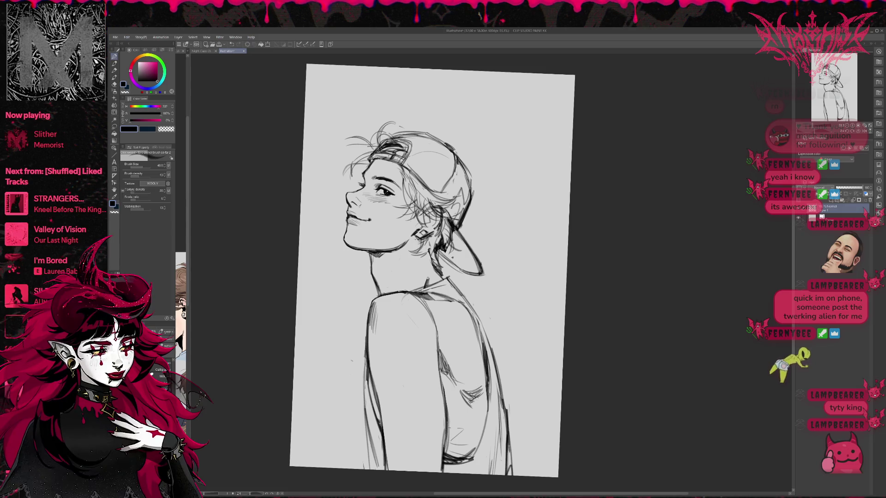
left_click_drag(485, 399, 476, 411)
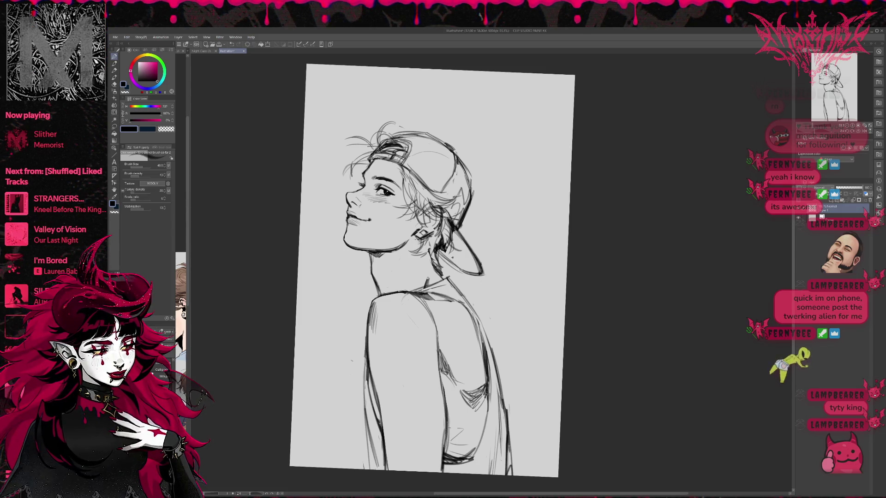
mouse_move(485, 379)
left_mouse_down()
mouse_move(471, 408)
mouse_move(478, 402)
left_mouse_up()
key("e")
left_click_drag(457, 369, 433, 326)
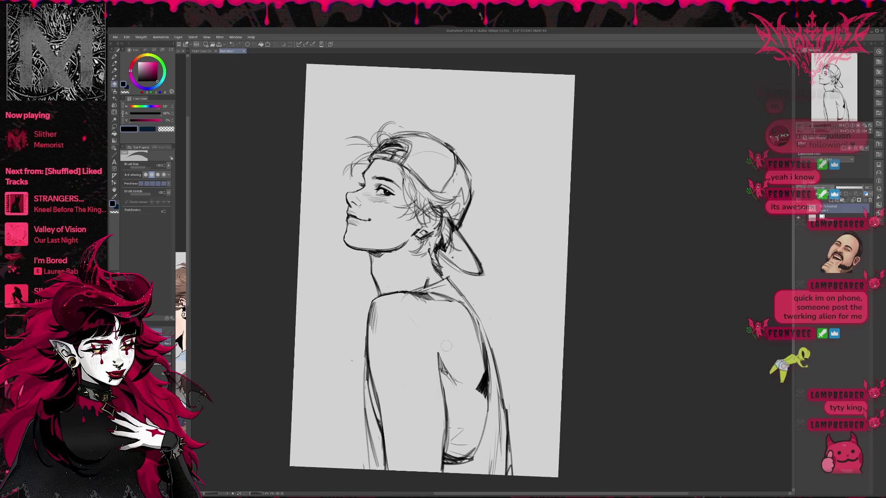
Mirror the canvas view horizontally and shift it left.
key("p")
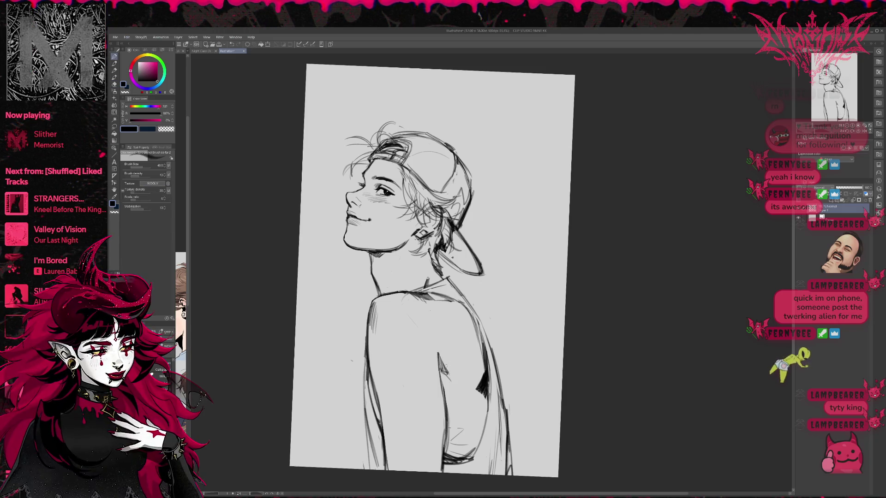
key("h")
left_click_drag(494, 370, 418, 360)
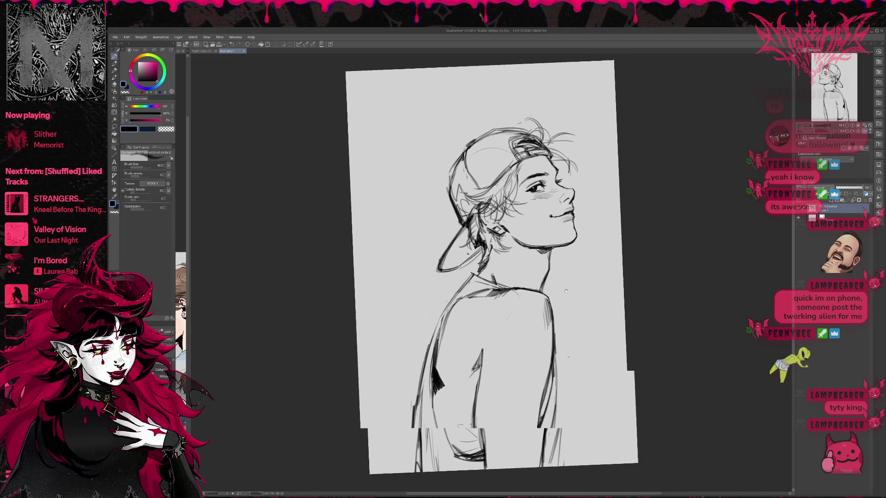
Erase a short stroke on the back and add short diagonal hatching there.
key("e")
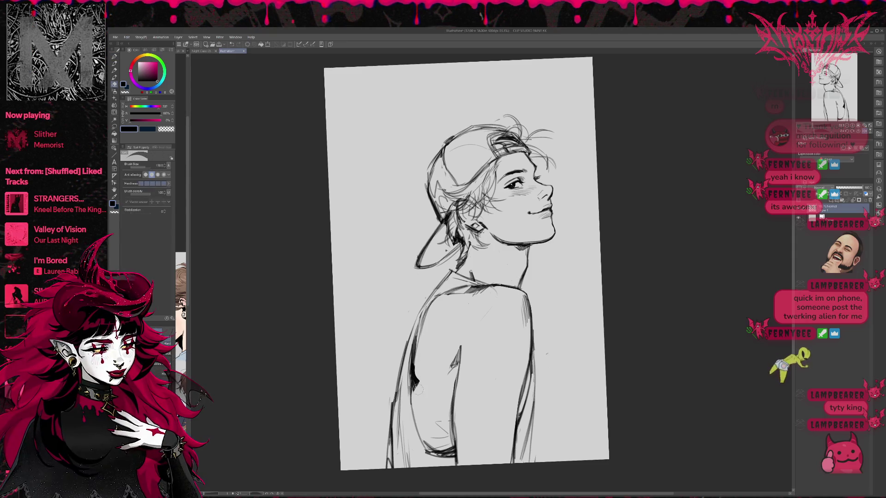
key("p")
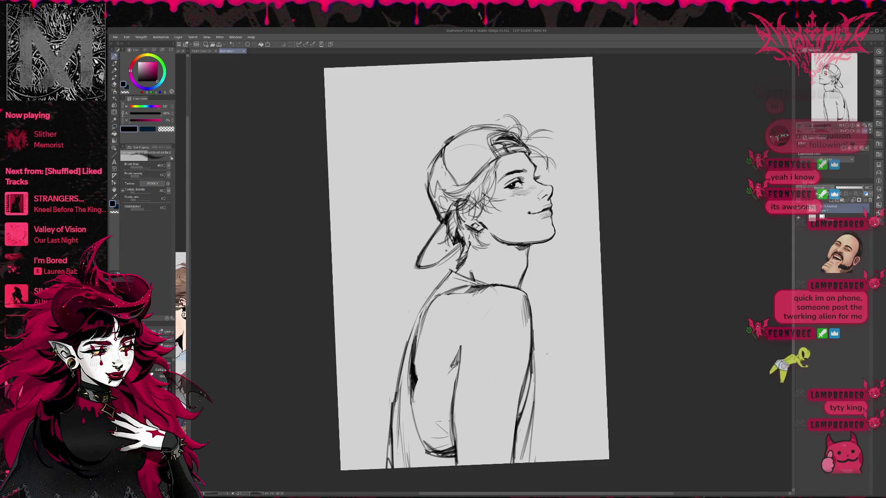
key("e")
left_click_drag(448, 369, 451, 344)
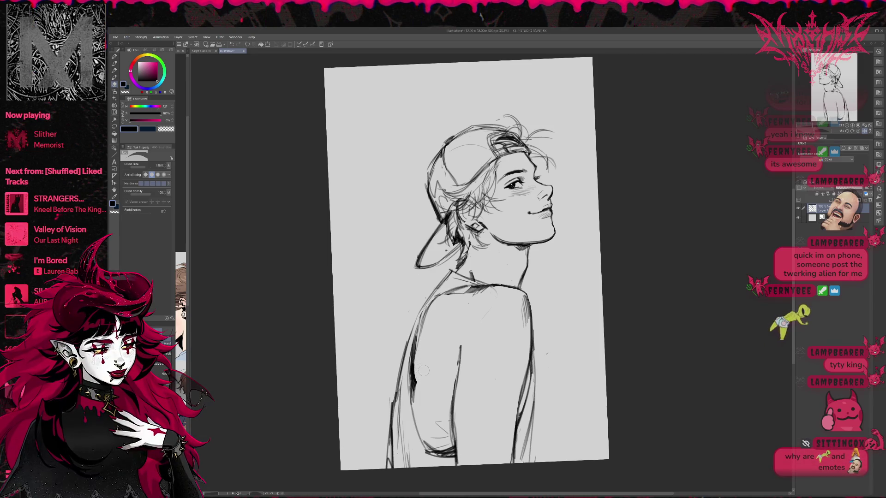
key("p")
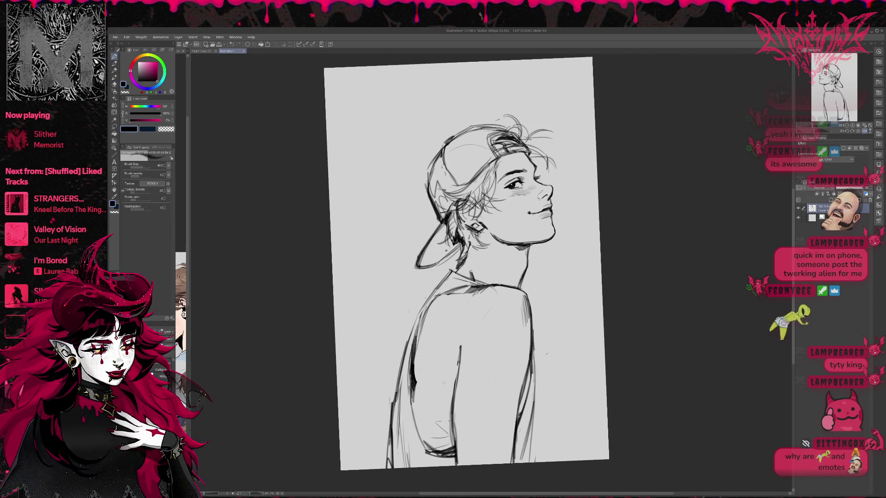
mouse_move(418, 378)
left_mouse_down()
mouse_move(432, 380)
mouse_move(454, 361)
left_mouse_up()
left_click_drag(445, 365, 456, 356)
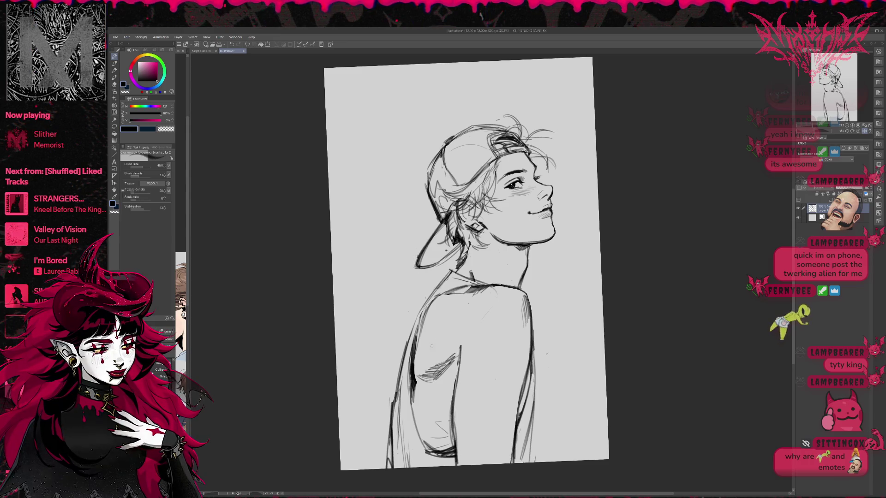
Redraw the shoulder and back contour, then undo the attempt.
key("e")
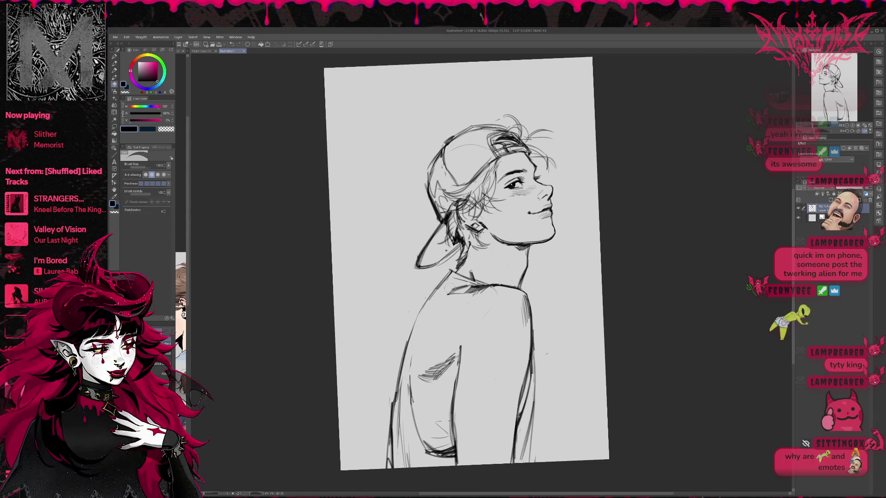
key("p")
left_click_drag(446, 288, 411, 364)
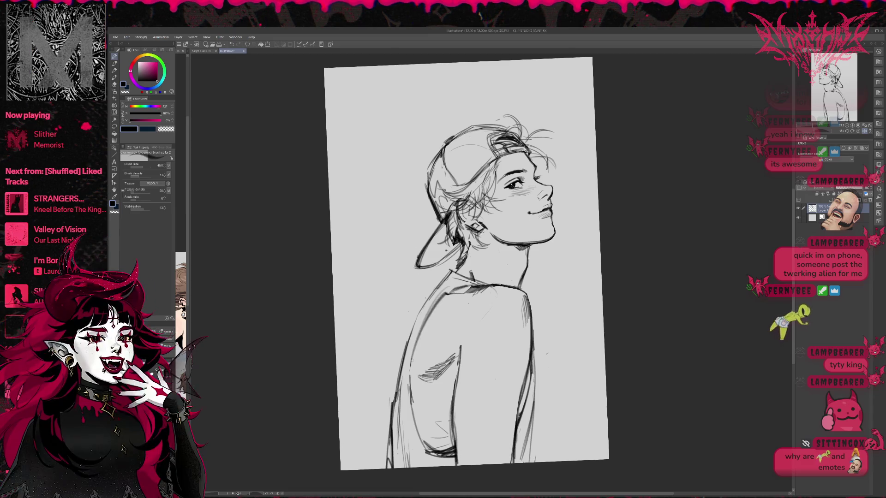
key("r")
key("ctrl+z")
key("ctrl+z")
key("ctrl+z")
Erase the back hatching and the sketch strokes at the figure's lower edge.
mouse_move(554, 184)
left_mouse_down()
mouse_move(531, 240)
mouse_move(439, 273)
mouse_move(418, 315)
left_mouse_up()
key("e")
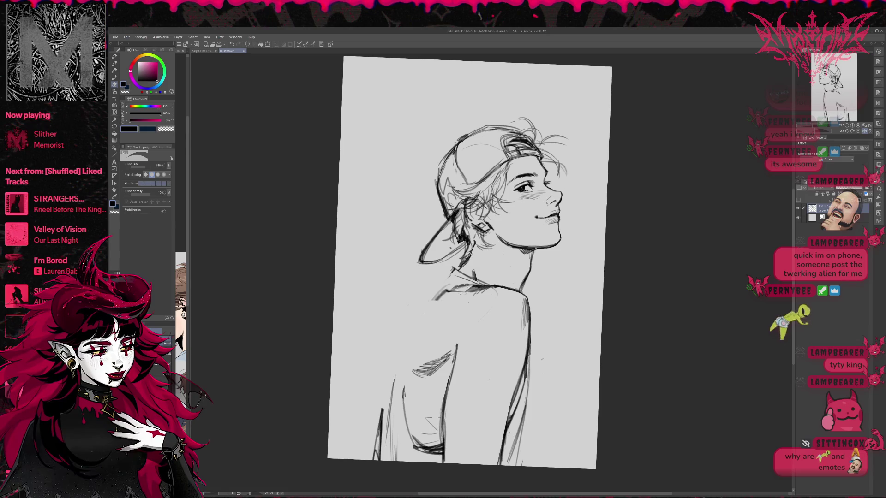
mouse_move(408, 378)
left_mouse_down()
mouse_move(427, 365)
mouse_move(379, 450)
left_mouse_up()
mouse_move(390, 397)
left_mouse_down()
mouse_move(376, 459)
mouse_move(383, 461)
left_mouse_up()
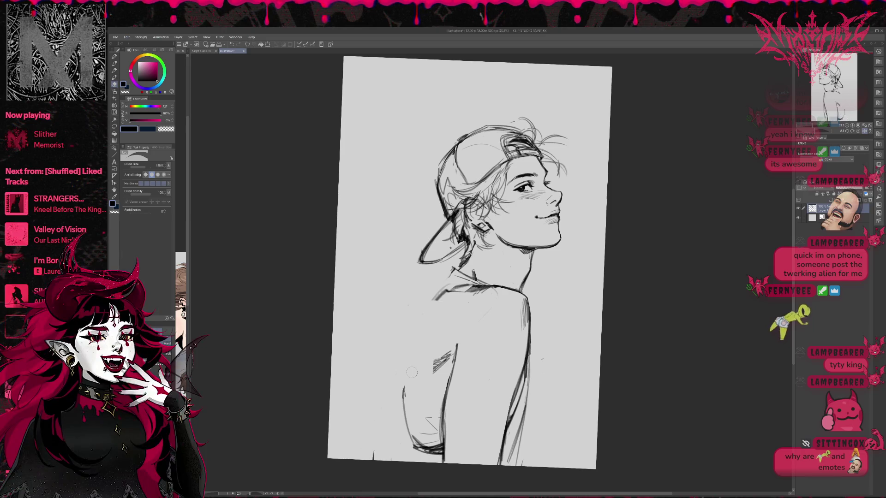
Flip the view back to its original direction and shift it left.
key("p")
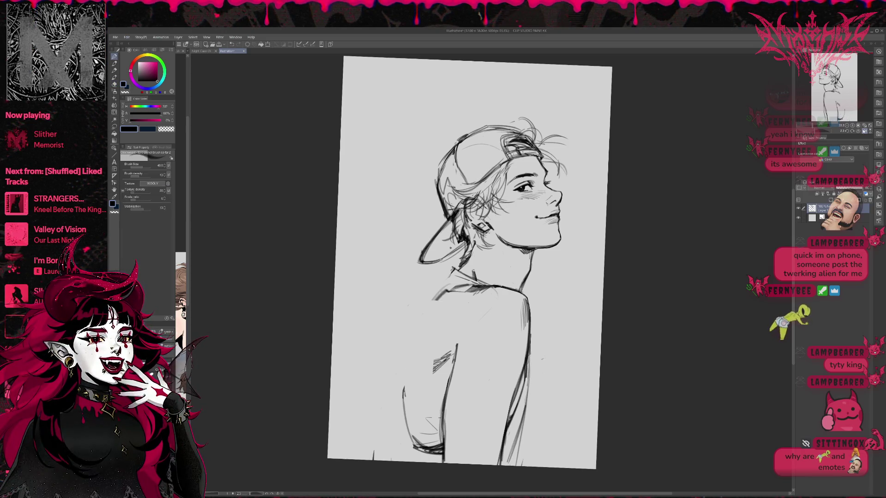
key("h")
left_click_drag(646, 272, 582, 273)
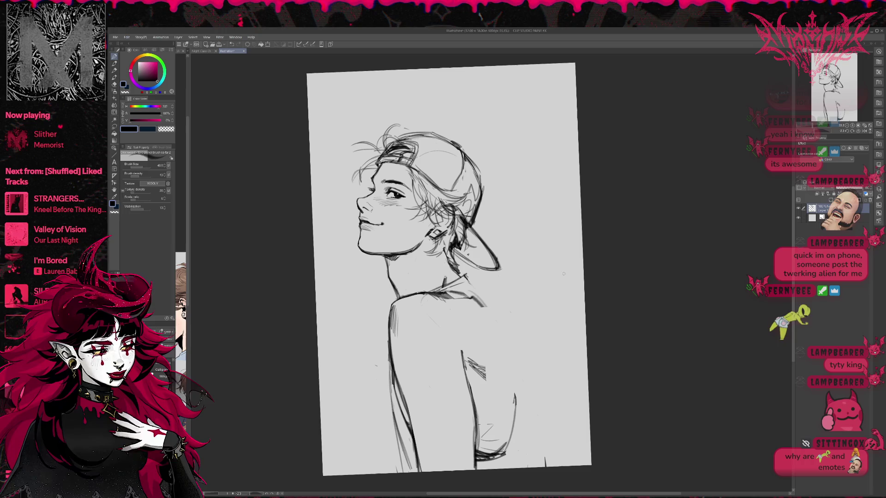
key("ctrl+t")
Scale the whole drawing to 69% and move it to the canvas top-left.
left_click_drag(533, 171, 500, 231)
mouse_move(476, 272)
left_mouse_down()
mouse_move(441, 140)
mouse_move(511, 150)
left_mouse_up()
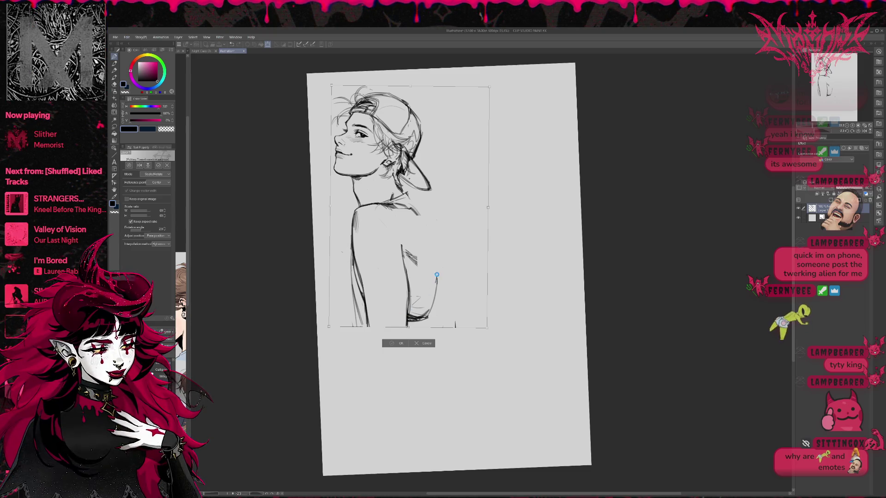
key("Return")
Extend the shoulder line downward and erase the back and lower torso lines.
left_click_drag(411, 203, 430, 228)
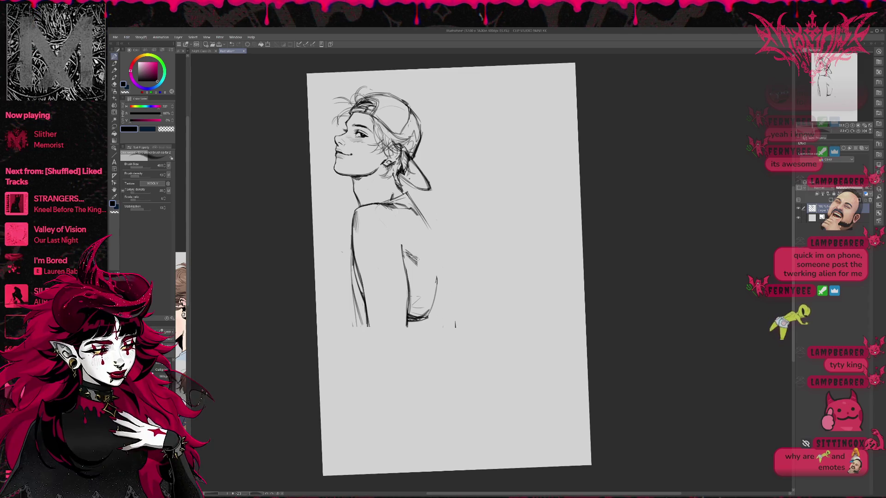
key("e")
mouse_move(407, 300)
left_mouse_down()
mouse_move(418, 321)
mouse_move(436, 279)
left_mouse_up()
Erase parts of the lower torso lines and sketch curved and vertical torso strokes.
mouse_move(401, 246)
left_mouse_down()
mouse_move(415, 263)
mouse_move(408, 323)
mouse_move(414, 239)
left_mouse_up()
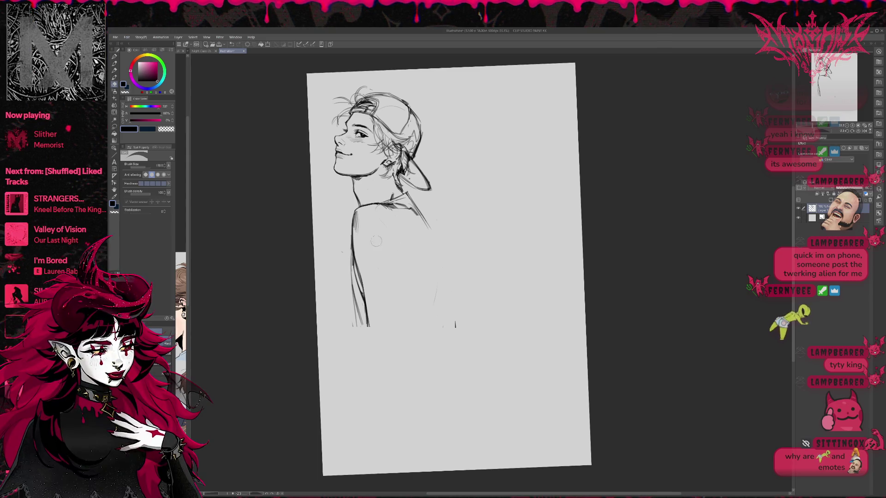
mouse_move(358, 284)
left_mouse_down()
mouse_move(355, 318)
mouse_move(406, 314)
left_mouse_up()
key("p")
left_click_drag(359, 264, 395, 250)
left_click_drag(399, 319, 391, 244)
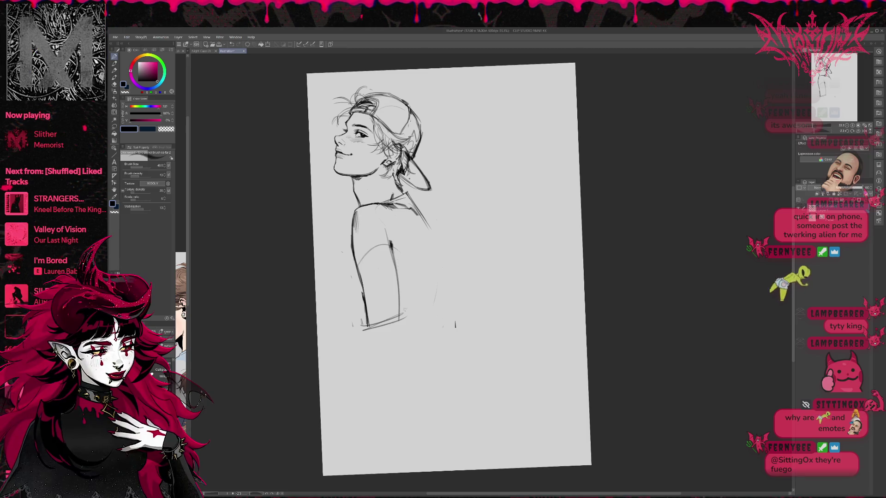
Remove the stray lines under the cap brim and darken the back contour downward.
key("e")
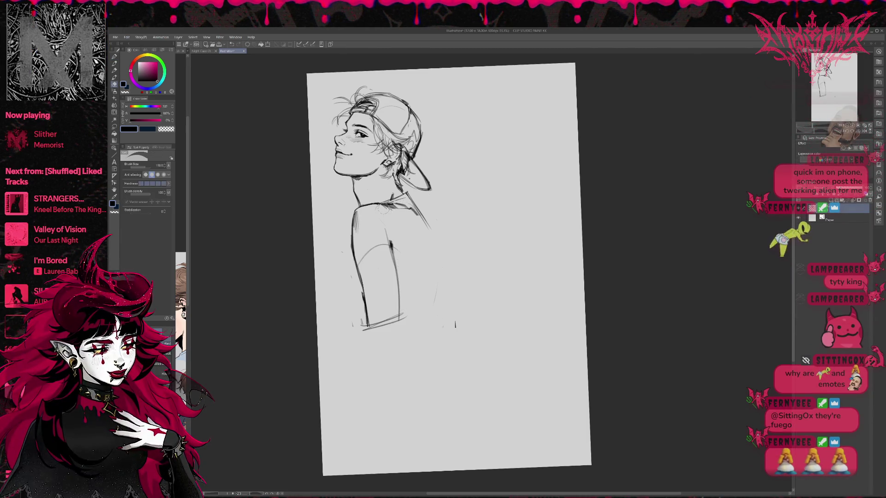
mouse_move(409, 208)
left_mouse_down()
mouse_move(420, 217)
mouse_move(409, 198)
mouse_move(424, 223)
left_mouse_up()
key("p")
left_click_drag(435, 258, 426, 273)
mouse_move(416, 202)
left_mouse_down()
mouse_move(438, 261)
mouse_move(441, 312)
left_mouse_up()
left_click_drag(442, 273, 439, 308)
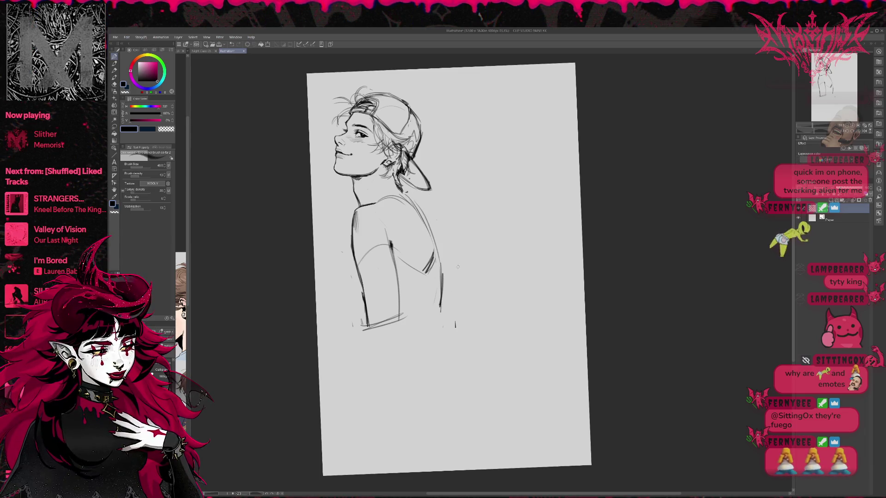
Sketch the left arm contour and redraw it darker.
left_click_drag(350, 249, 357, 287)
left_click_drag(350, 252, 362, 300)
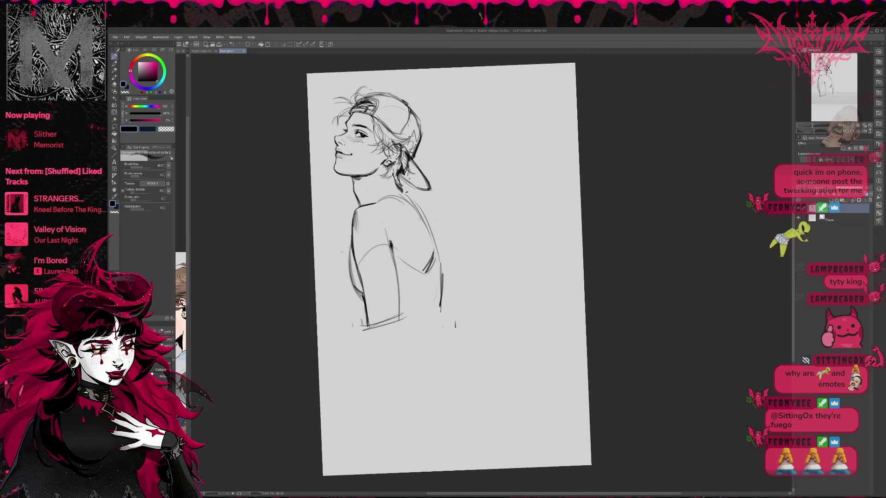
key("ctrl+z")
left_click_drag(350, 259, 367, 316)
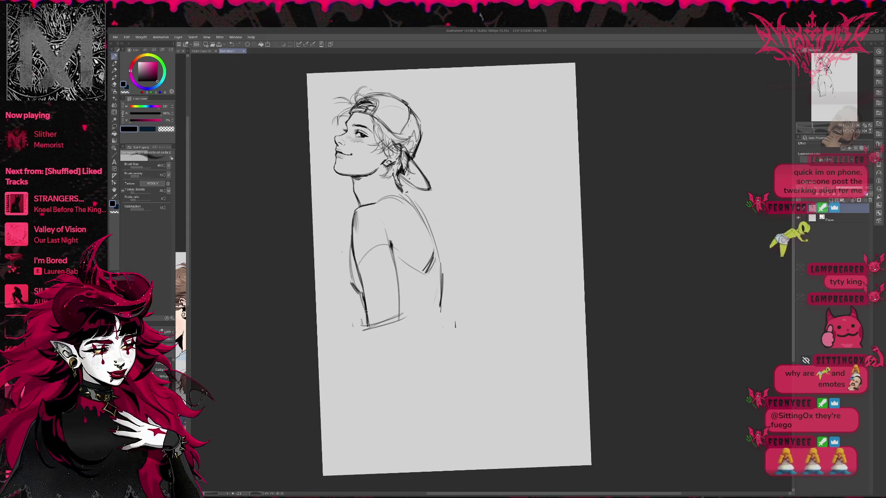
Darken the right arm and back contours and draw the collar line at the neckline.
left_click_drag(445, 260, 447, 315)
mouse_move(402, 190)
left_mouse_down()
mouse_move(431, 221)
mouse_move(442, 318)
left_mouse_up()
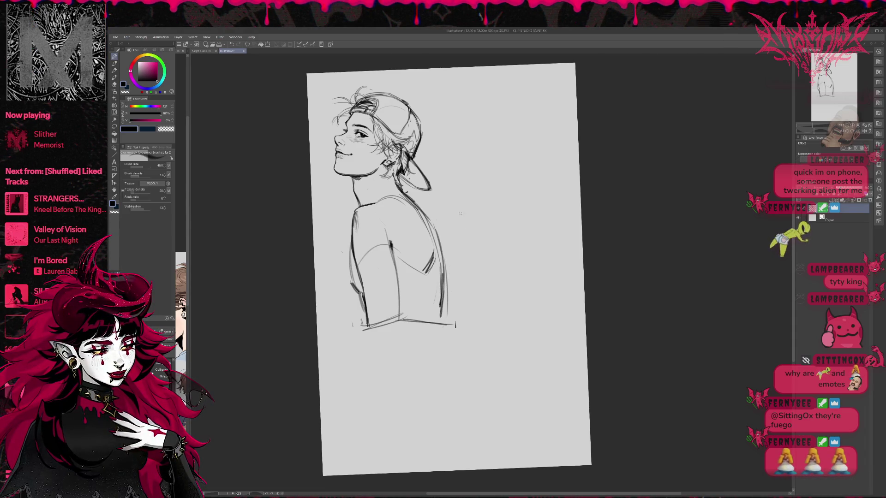
left_click_drag(449, 272, 461, 327)
left_click_drag(384, 254, 405, 246)
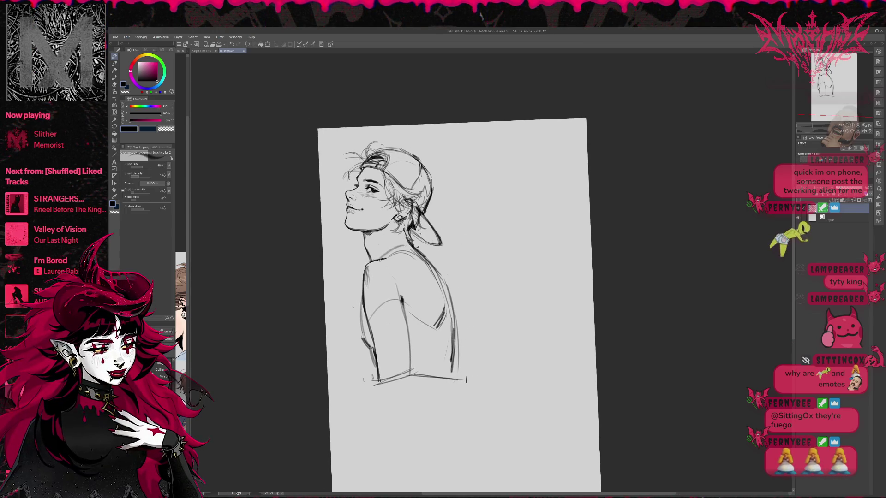
Sketch an upper arm line and long lines down the torso, undoing the failed strokes.
mouse_move(365, 339)
left_mouse_down()
mouse_move(407, 325)
mouse_move(357, 356)
left_mouse_up()
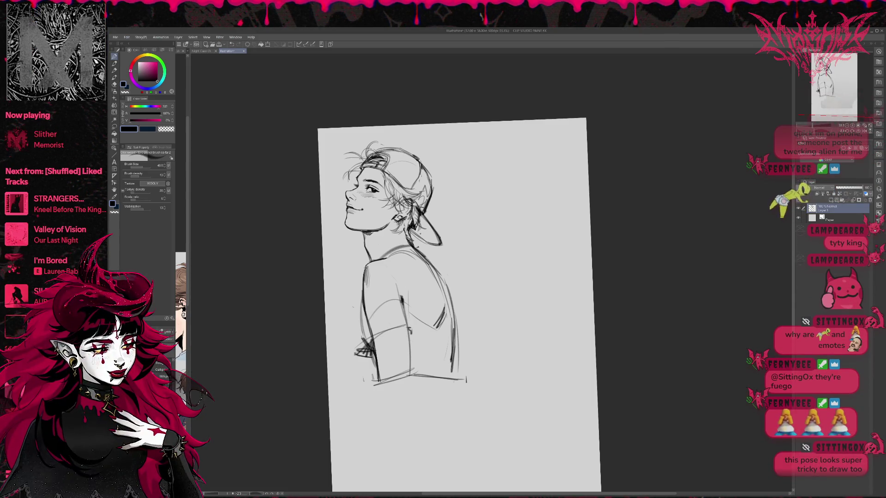
left_click_drag(423, 290, 414, 366)
left_click_drag(430, 306, 416, 361)
left_click_drag(451, 316, 442, 380)
key("ctrl+z")
left_click_drag(429, 299, 412, 365)
key("ctrl+z")
left_click_drag(427, 315, 412, 369)
left_click_drag(453, 348, 447, 371)
left_click_drag(365, 361, 364, 383)
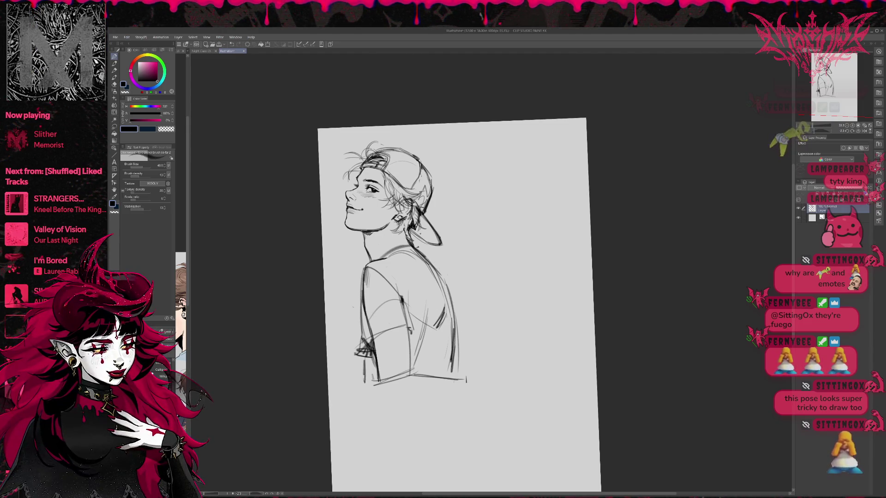
mouse_move(357, 315)
left_mouse_down()
mouse_move(364, 387)
mouse_move(456, 379)
left_mouse_up()
key("ctrl+z")
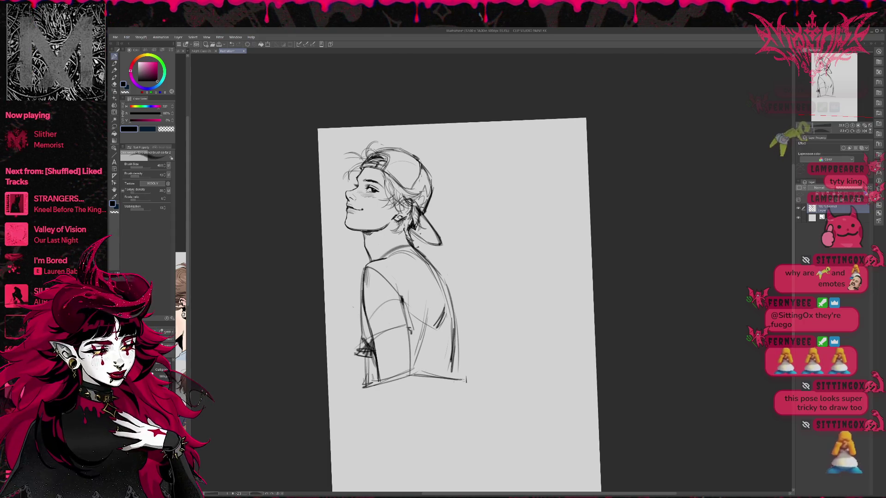
Erase faint lines along the left torso edge, near the hand, and on the shoulder and sleeve.
key("e")
left_click_drag(370, 335, 370, 274)
mouse_move(355, 335)
left_mouse_down()
mouse_move(359, 350)
mouse_move(372, 351)
mouse_move(364, 346)
left_mouse_up()
key("p")
key("e")
mouse_move(389, 271)
left_mouse_down()
mouse_move(375, 285)
mouse_move(381, 306)
left_mouse_up()
key("p")
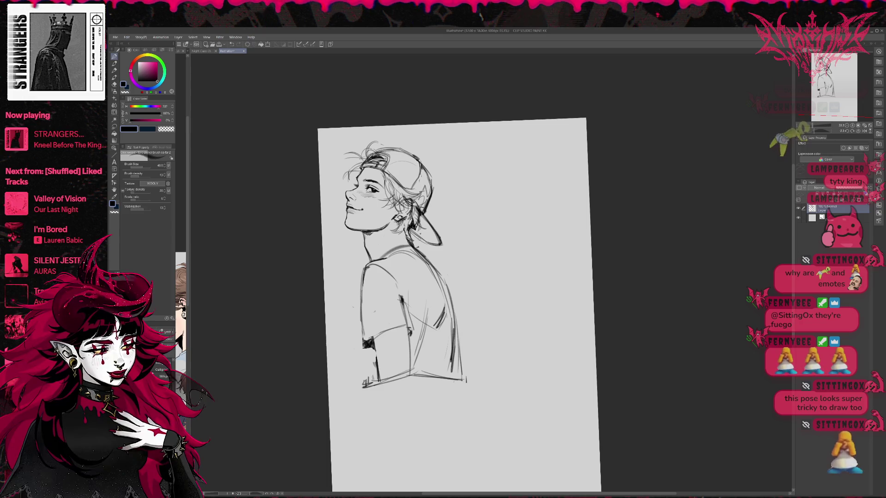
key("e")
key("p")
Darken the left arm outline, the shoulder and collar line, and the lower-right shirt edge.
left_click_drag(366, 262, 360, 312)
left_click_drag(366, 269, 404, 257)
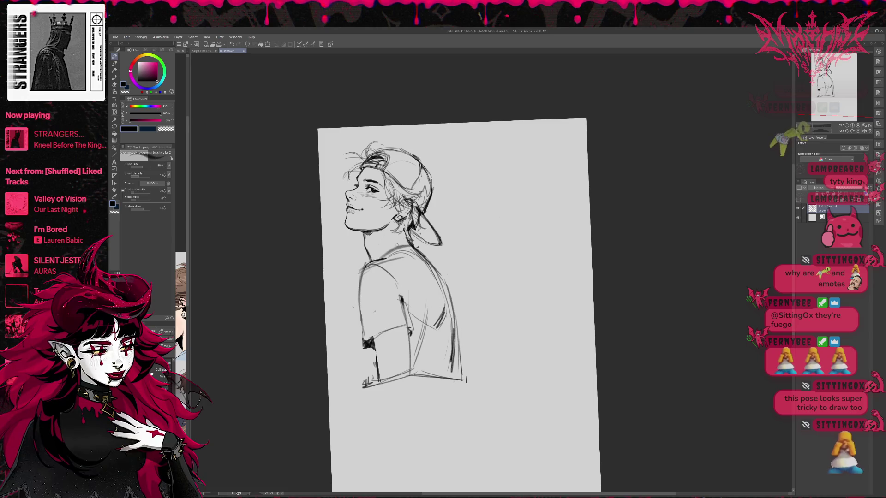
left_click_drag(359, 314, 365, 389)
key("ctrl+z")
key("ctrl+z")
left_click_drag(358, 295, 364, 388)
mouse_move(432, 353)
left_mouse_down()
mouse_move(430, 382)
mouse_move(436, 379)
left_mouse_up()
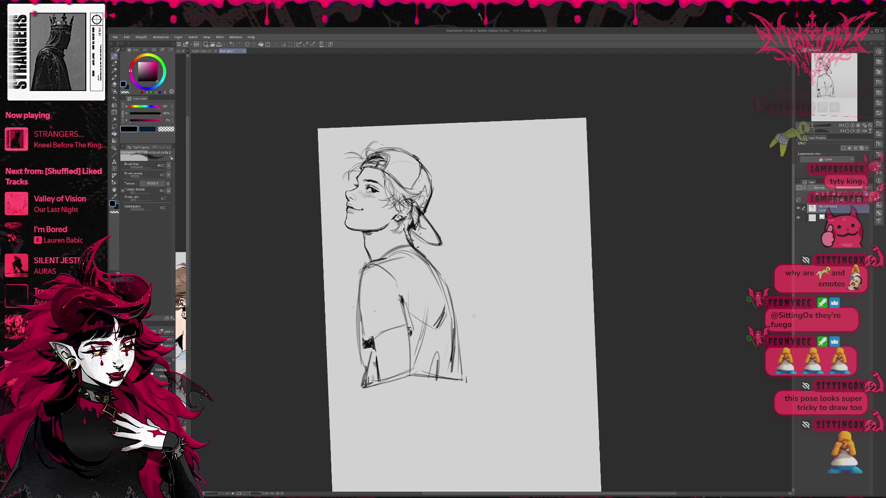
key("e")
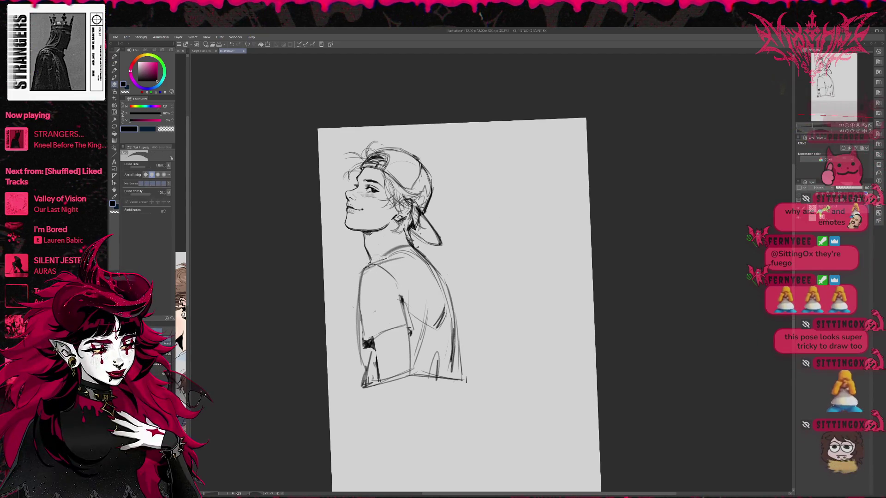
key("p")
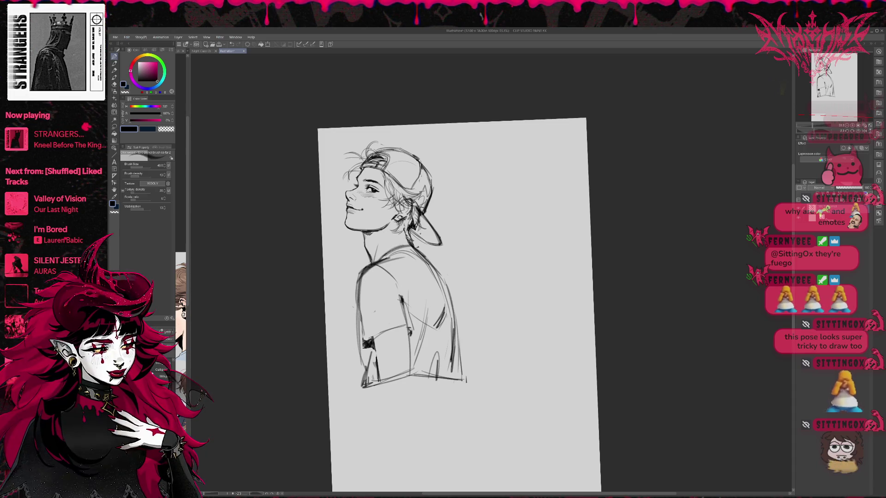
Flip the canvas horizontally, erase several shirt strokes, and add hatching on the shirt.
key("h")
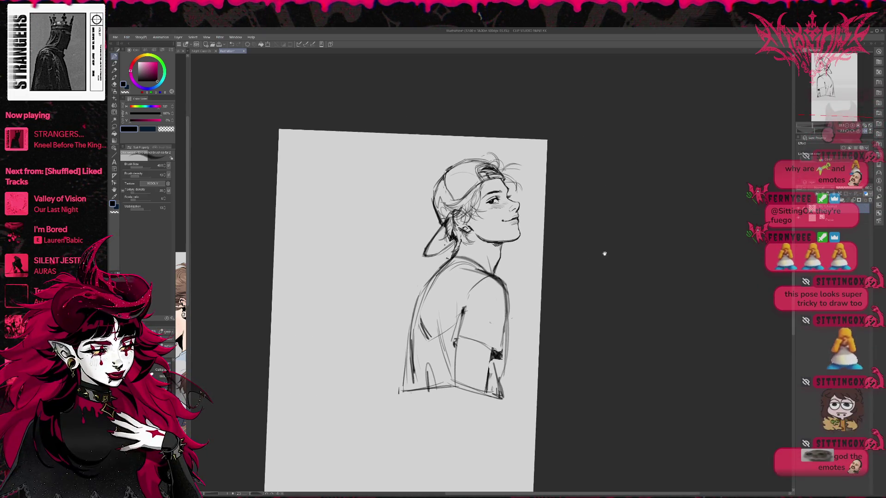
scroll(604, 252, "up", 2)
scroll(597, 250, "up", 1)
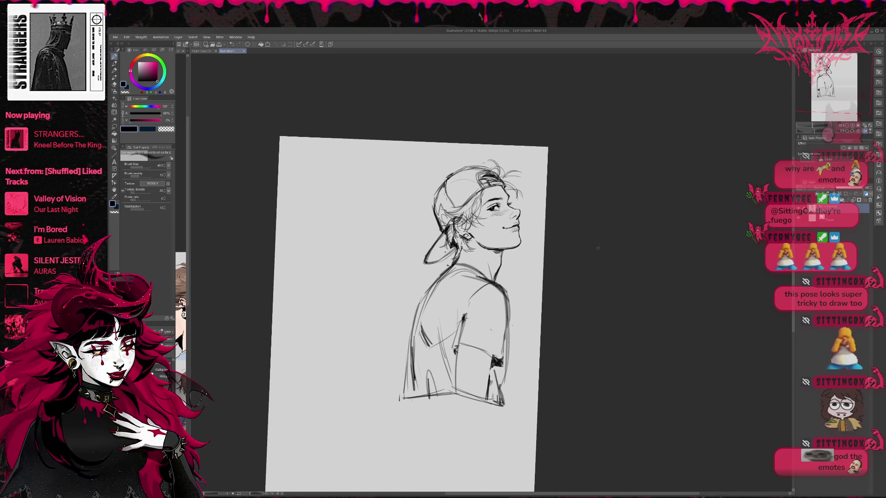
key("e")
mouse_move(463, 339)
left_mouse_down()
mouse_move(482, 291)
mouse_move(475, 283)
left_mouse_up()
key("p")
left_click_drag(461, 316, 455, 343)
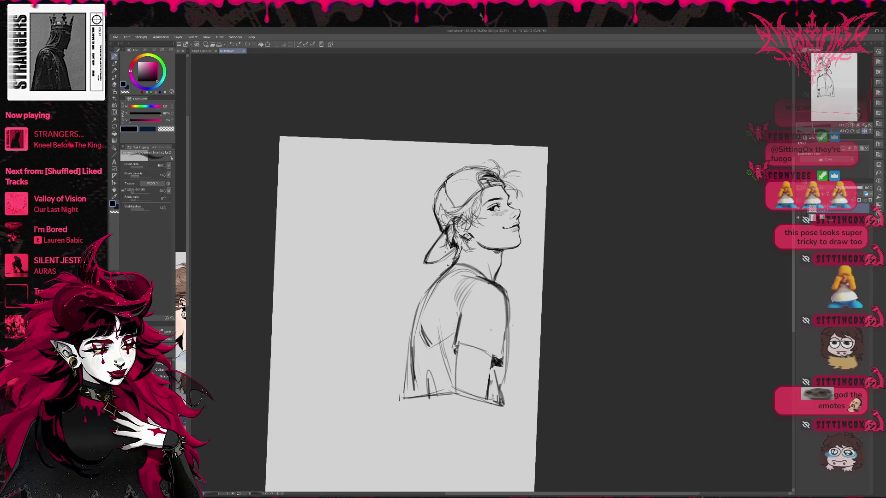
Erase the faint shoulder hatching and the dark lower-right scribble, then draw new torso lines.
key("e")
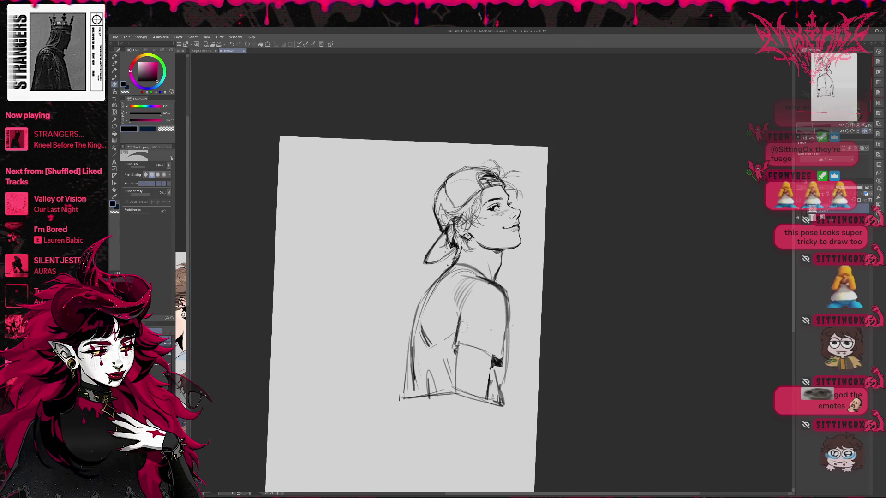
left_click_drag(473, 289, 452, 341)
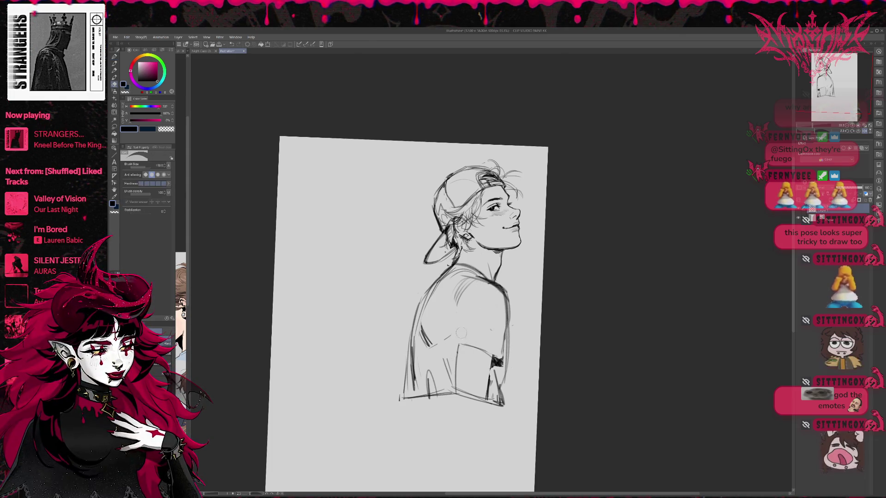
mouse_move(493, 352)
left_mouse_down()
mouse_move(499, 364)
mouse_move(506, 349)
left_mouse_up()
key("p")
mouse_move(489, 286)
left_mouse_down()
mouse_move(462, 337)
mouse_move(493, 359)
mouse_move(510, 355)
left_mouse_up()
Draw the sleeve hem, trim the torso line, and add vertical lines and a darker lower-right edge.
key("e")
left_click_drag(457, 354, 456, 378)
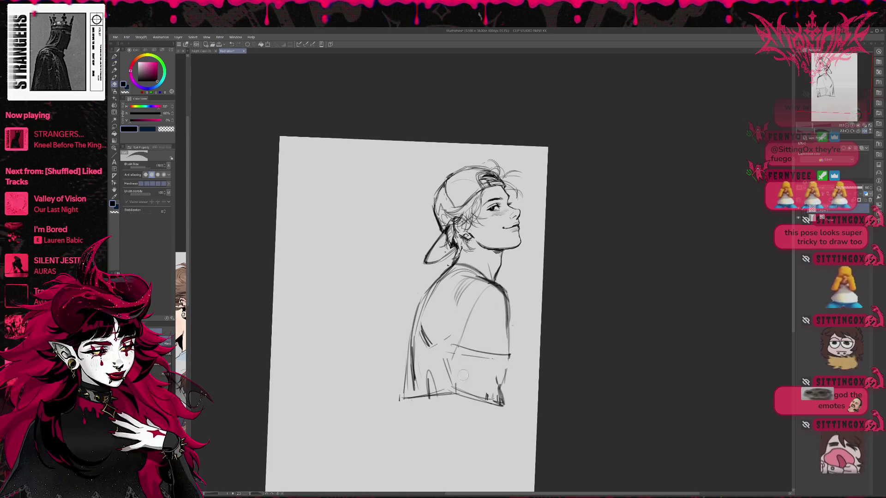
mouse_move(509, 356)
left_mouse_down()
mouse_move(495, 357)
mouse_move(455, 393)
left_mouse_up()
key("p")
left_click_drag(462, 343, 457, 395)
mouse_move(500, 354)
left_mouse_down()
mouse_move(490, 400)
mouse_move(501, 406)
left_mouse_up()
key("e")
key("p")
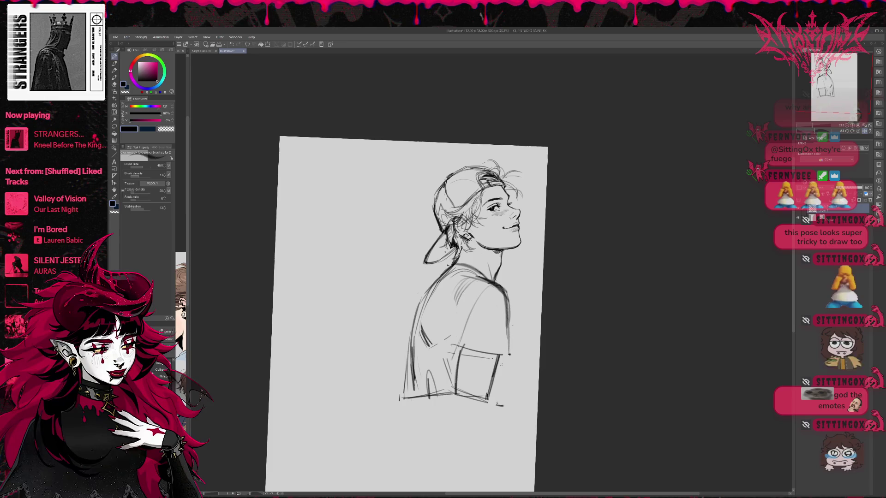
left_click_drag(498, 358, 487, 396)
left_click_drag(501, 357, 496, 394)
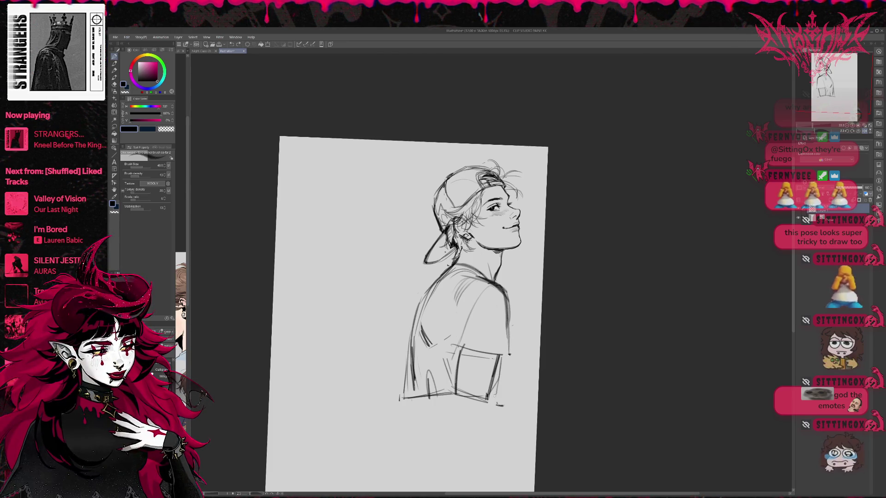
Erase the lower-left torso strokes and redraw the left-torso stroke, undoing a doubled line.
key("e")
mouse_move(408, 358)
left_mouse_down()
mouse_move(405, 396)
mouse_move(446, 360)
left_mouse_up()
left_click_drag(414, 392, 413, 355)
key("p")
key("e")
left_click_drag(421, 318, 431, 347)
key("p")
mouse_move(425, 315)
left_mouse_down()
mouse_move(421, 368)
mouse_move(407, 395)
mouse_move(455, 391)
mouse_move(490, 404)
left_mouse_up()
key("ctrl+z")
key("ctrl+z")
Erase the bottom horizontal torso stroke, unflip the canvas, and recenter the figure.
key("e")
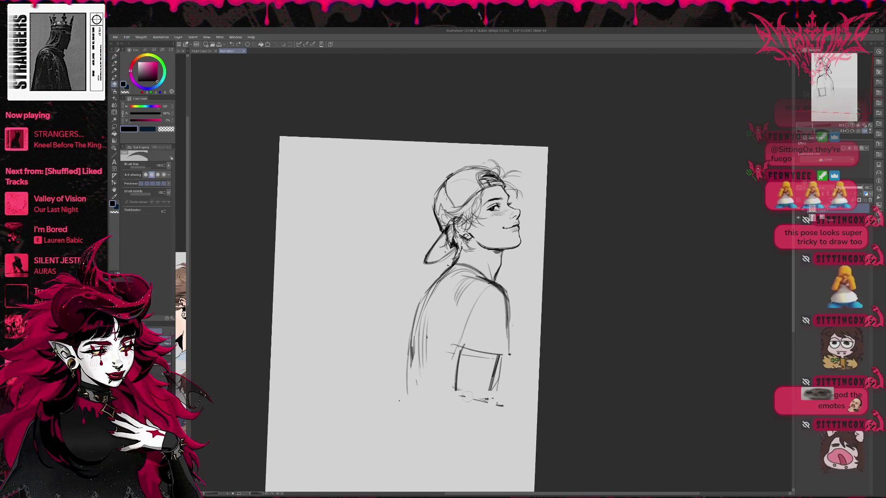
left_click_drag(406, 393, 408, 363)
key("p")
key("ctrl+h")
mouse_move(673, 261)
left_mouse_down()
mouse_move(620, 261)
mouse_move(571, 277)
left_mouse_up()
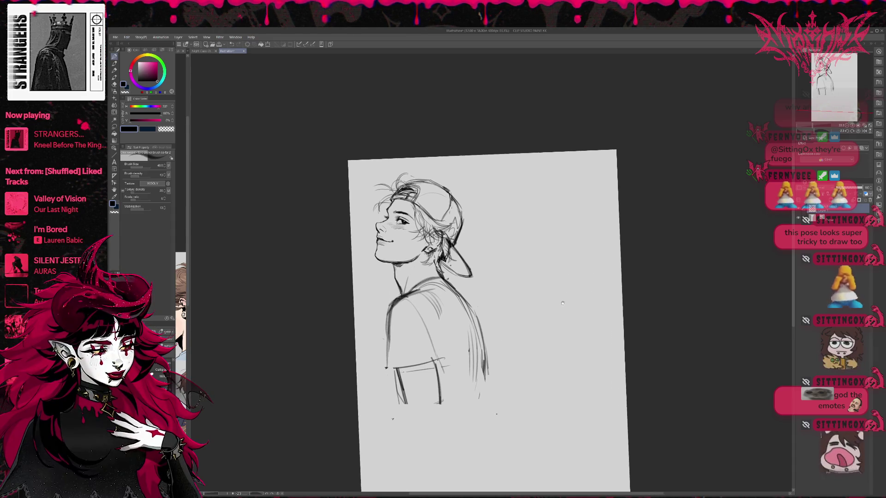
Erase the lower ends of the sleeve and back strokes with the eraser enlarged to 250.
key("e")
left_click_drag(422, 405, 385, 406)
left_click_drag(468, 384, 459, 375)
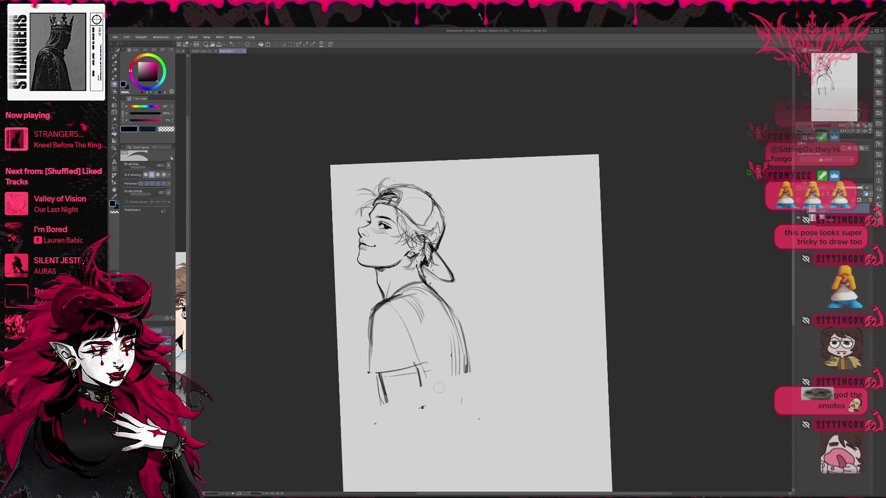
key("bracketright")
key("bracketright")
key("bracketright")
left_click_drag(444, 307, 465, 371)
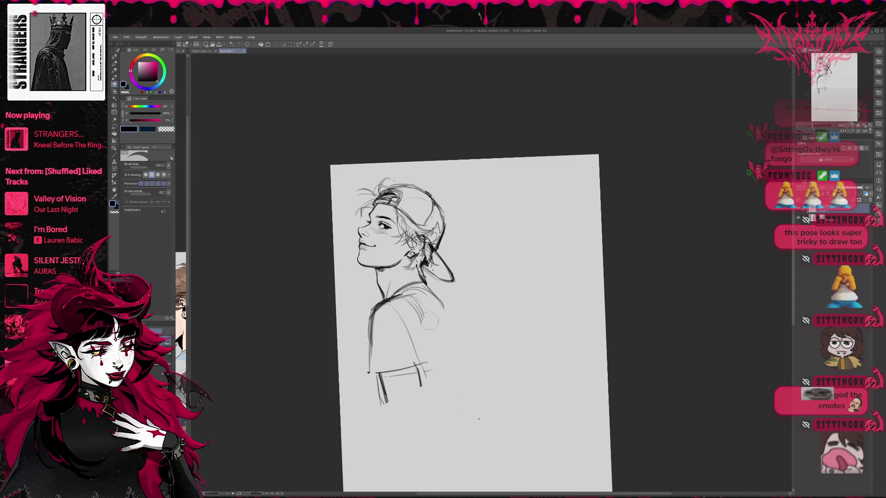
Redraw the back contour as long curves, undoing the unsatisfactory attempts.
key("p")
left_click_drag(448, 307, 450, 392)
left_click_drag(458, 326, 451, 397)
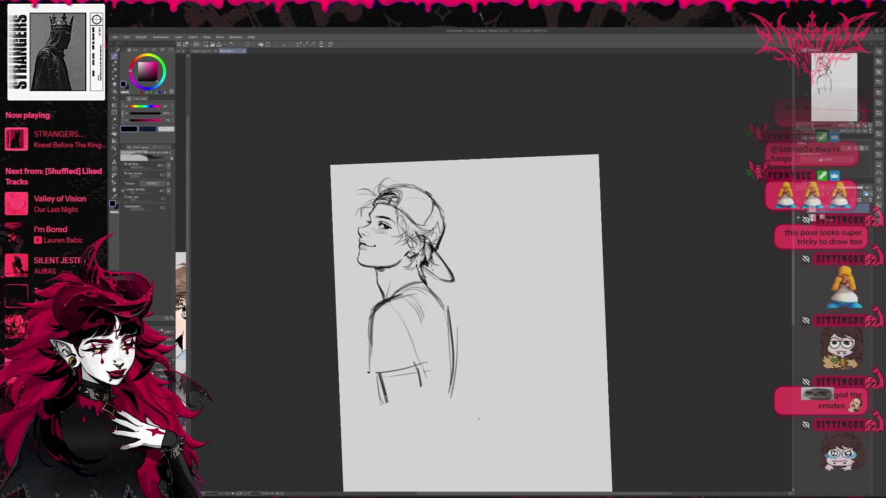
key("ctrl+z")
key("ctrl+z")
left_click_drag(450, 307, 448, 364)
key("ctrl+z")
left_click_drag(450, 318, 454, 395)
left_click_drag(447, 312, 438, 413)
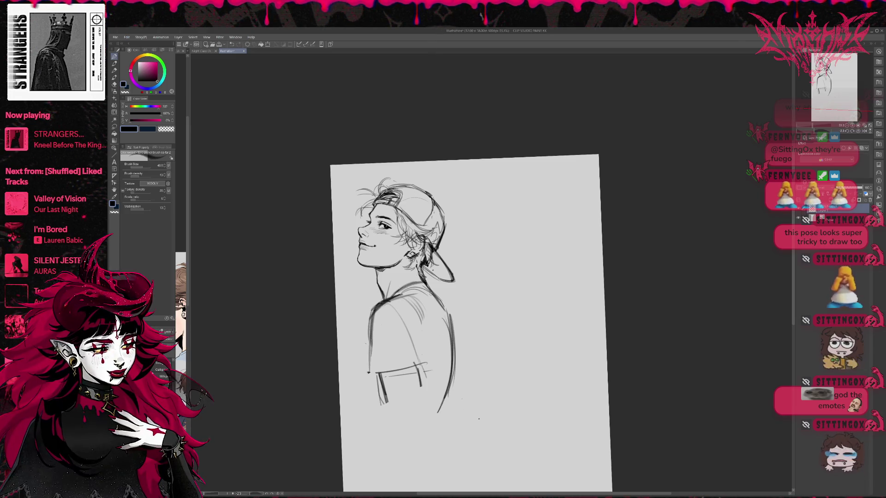
left_click_drag(440, 301, 458, 339)
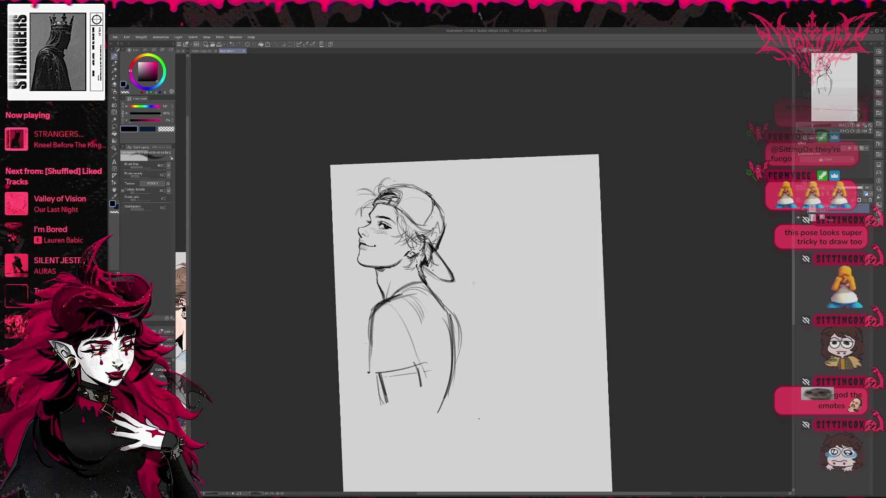
Erase the faint shoulder hatching and the lower torso and arm lines.
key("e")
mouse_move(406, 299)
left_mouse_down()
mouse_move(417, 314)
mouse_move(406, 294)
mouse_move(413, 369)
left_mouse_up()
key("p")
key("e")
left_click_drag(368, 327, 393, 379)
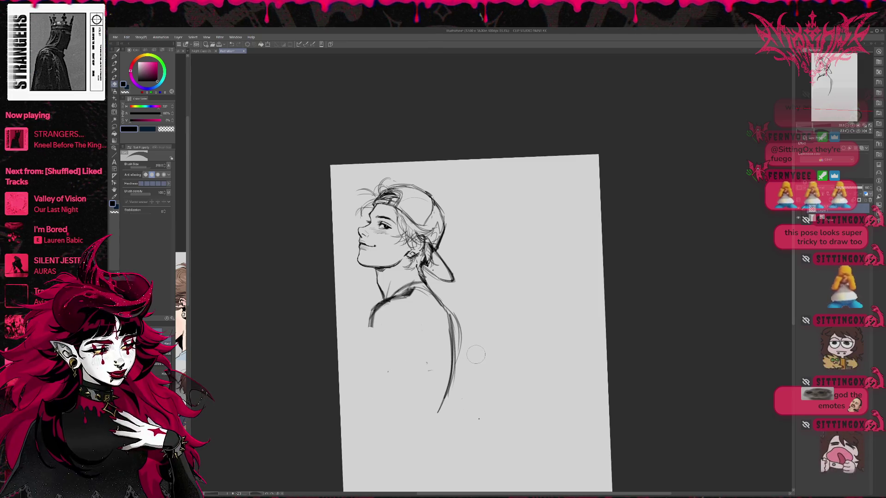
key("p")
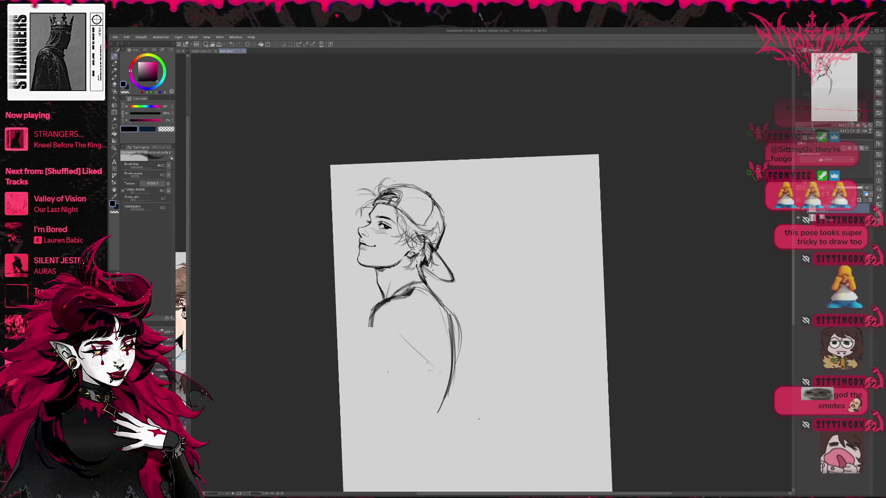
key("ctrl+z")
key("ctrl+z")
Add a short lower-torso line, reinforce the back, and sketch strokes down the left side.
mouse_move(410, 345)
left_mouse_down()
mouse_move(421, 359)
mouse_move(444, 355)
left_mouse_up()
mouse_move(442, 316)
left_mouse_down()
mouse_move(444, 353)
mouse_move(412, 421)
left_mouse_up()
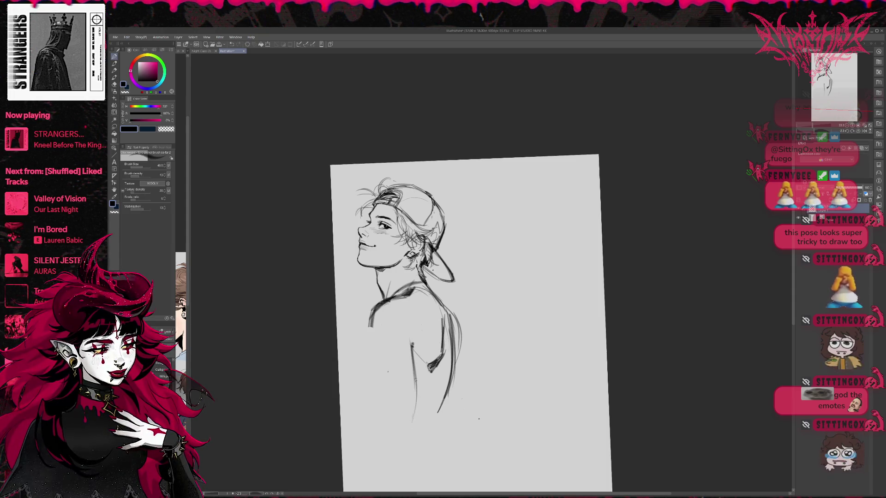
left_click_drag(369, 314, 376, 385)
left_click_drag(372, 332, 379, 388)
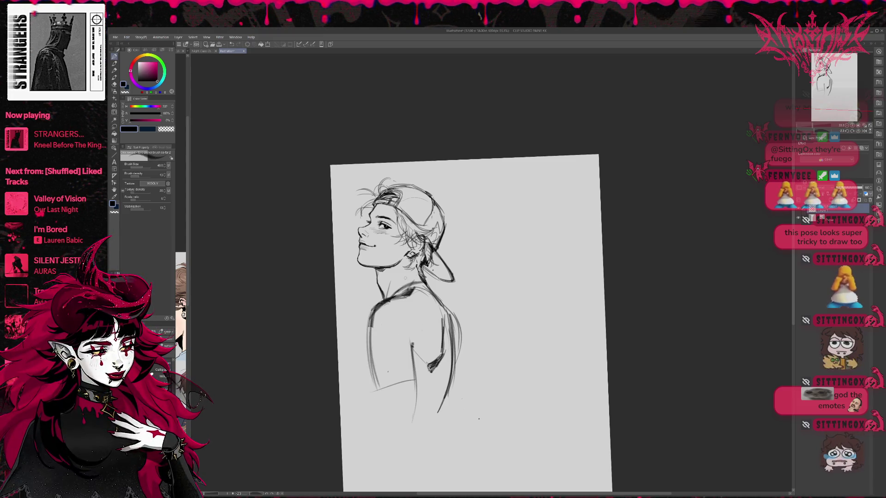
left_click_drag(370, 342, 364, 395)
key("ctrl+z")
key("ctrl+z")
Redraw the left side contour, sketch the shirt hem, and add strokes down the right side.
left_click_drag(368, 358, 364, 373)
left_click_drag(371, 328, 364, 360)
left_click_drag(366, 392, 453, 398)
left_click_drag(461, 354, 438, 409)
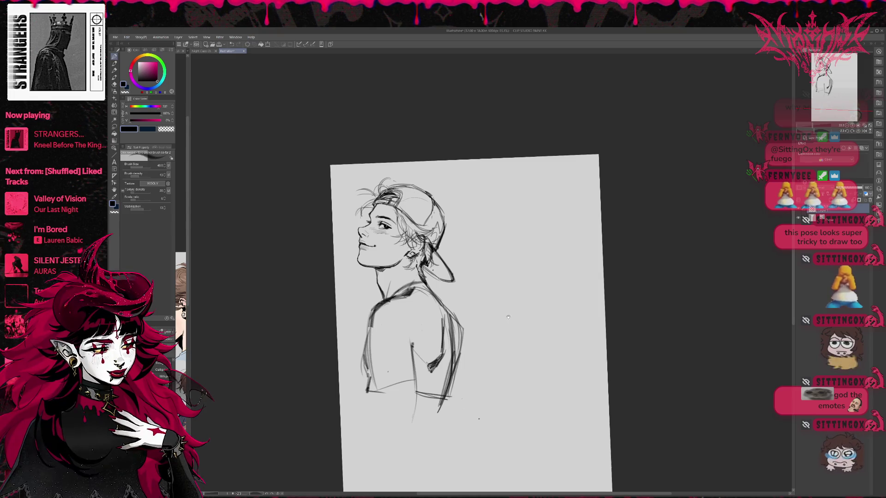
scroll(522, 309, "up", 1)
scroll(577, 293, "up", 1)
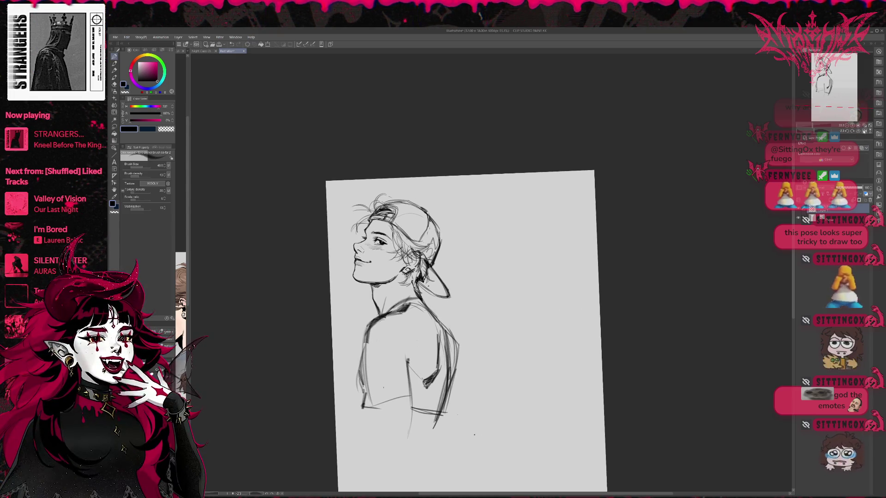
Mirror the view, add short dark strokes near the arm, and erase strokes by the left arm.
key("h")
scroll(595, 291, "right", 2)
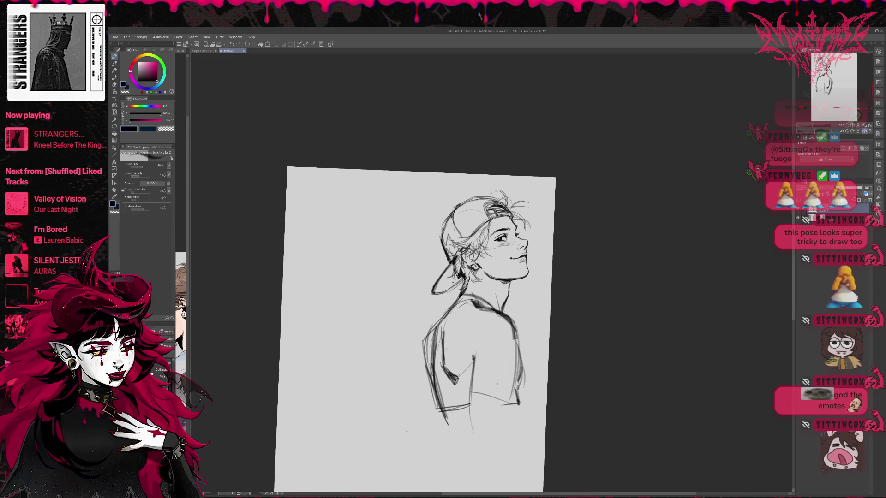
key("e")
key("p")
left_click_drag(444, 370, 456, 386)
key("e")
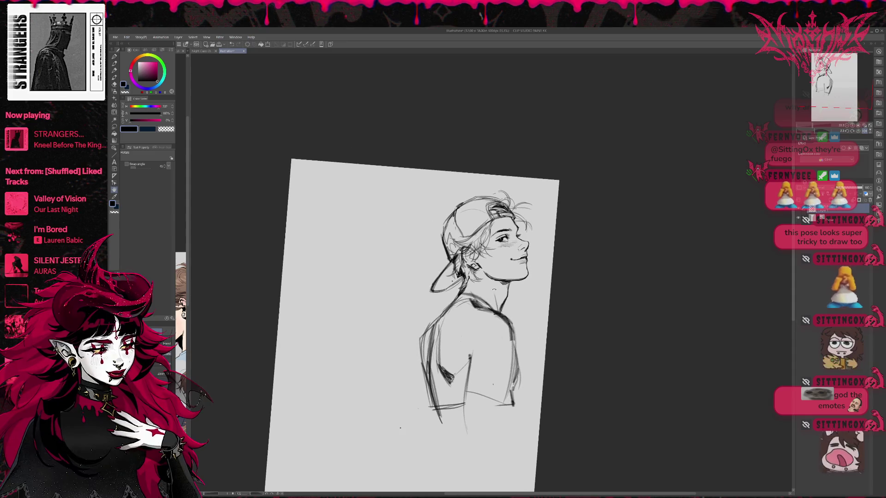
left_click_drag(440, 323, 438, 355)
key("p")
Redraw the left arm contour with dark strokes, erasing and undoing the thin extras.
left_click_drag(440, 323, 438, 365)
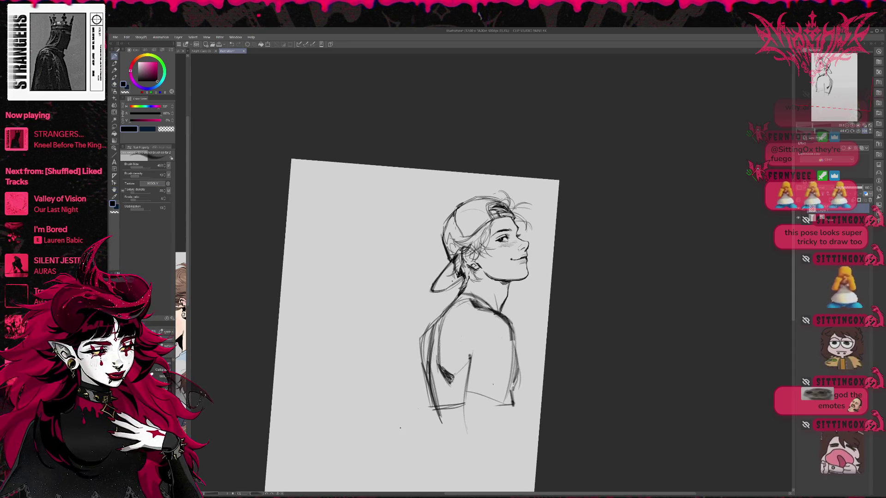
left_click_drag(447, 302, 434, 365)
key("e")
left_click_drag(427, 325, 420, 370)
key("p")
left_click_drag(450, 305, 430, 358)
left_click_drag(431, 322, 425, 369)
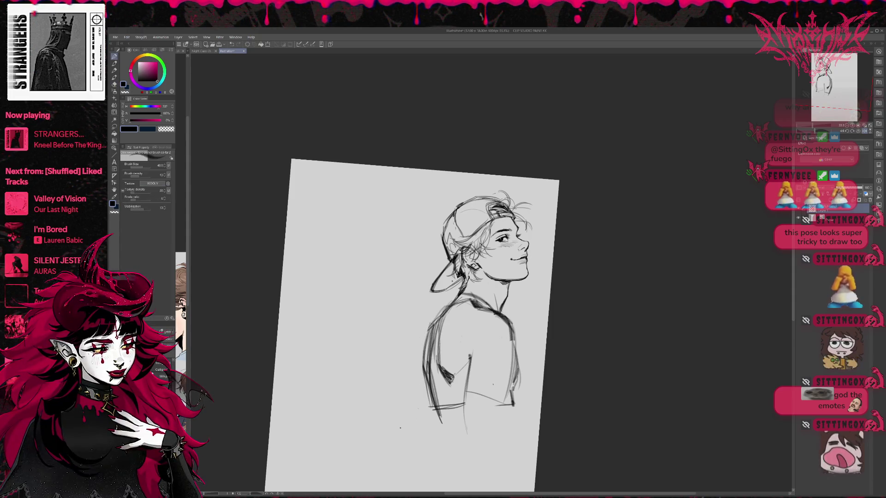
key("ctrl+z")
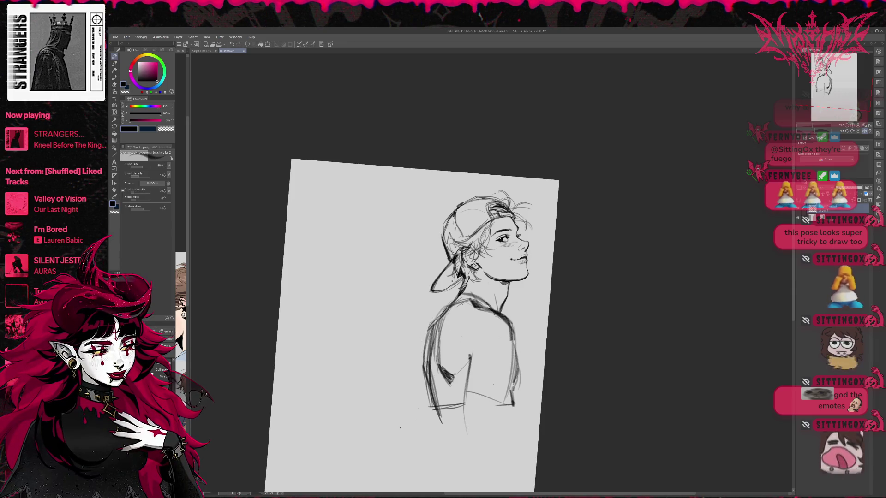
Sketch faint shoulder and back lines, darken the shoulder line, and restore the original view orientation.
left_click_drag(459, 332, 472, 316)
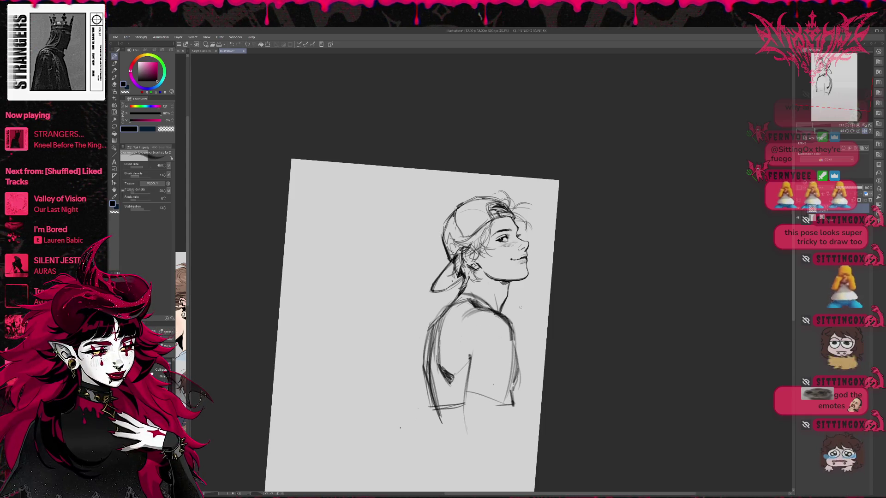
left_click_drag(463, 321, 461, 359)
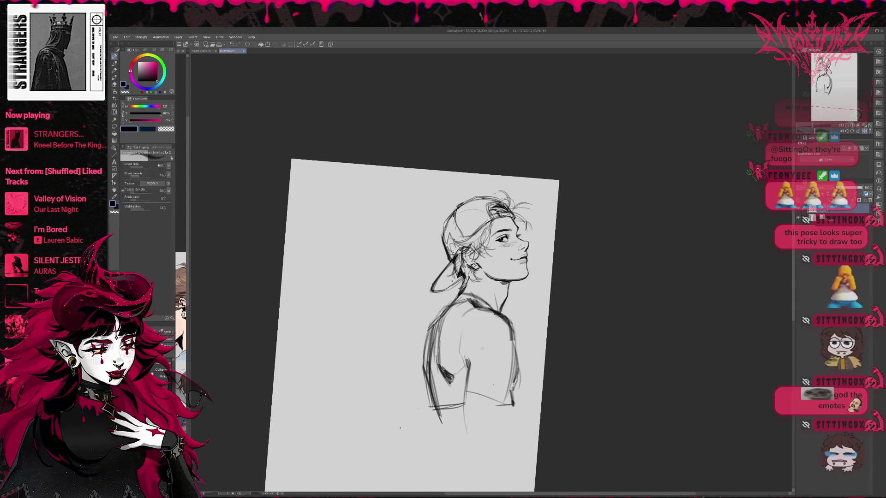
key("e")
left_click_drag(461, 351, 461, 339)
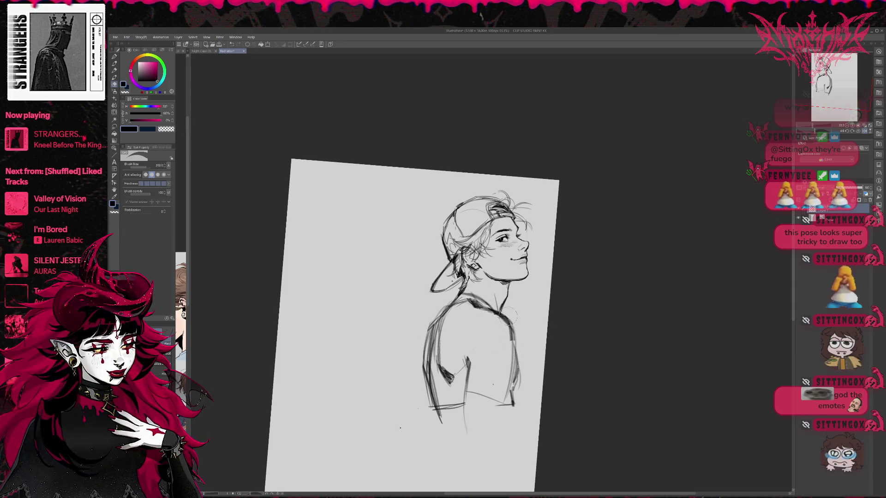
key("p")
left_click_drag(463, 308, 492, 312)
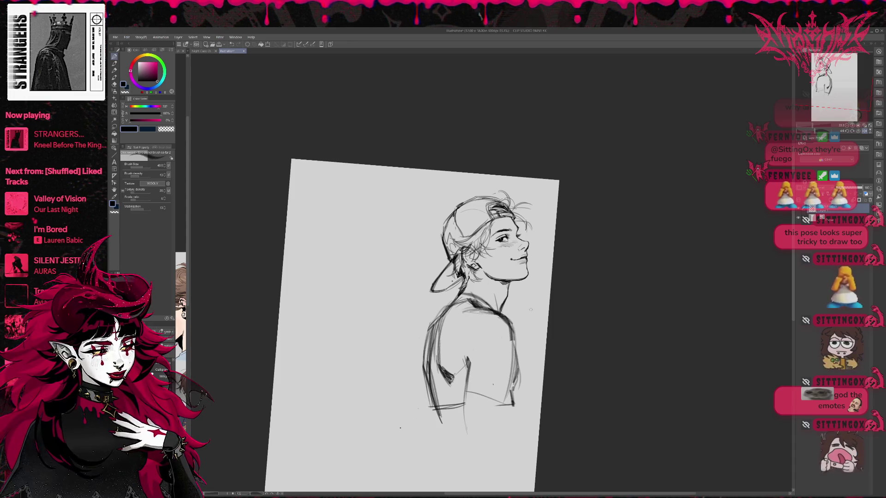
left_click(853, 131)
left_click(860, 131)
Erase the stray dark strokes near and below the arm.
left_click_drag(549, 414, 466, 415)
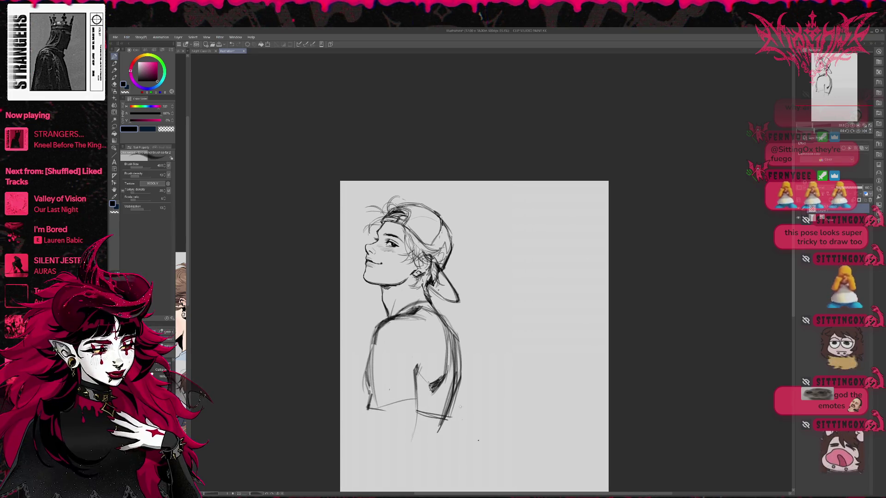
key("e")
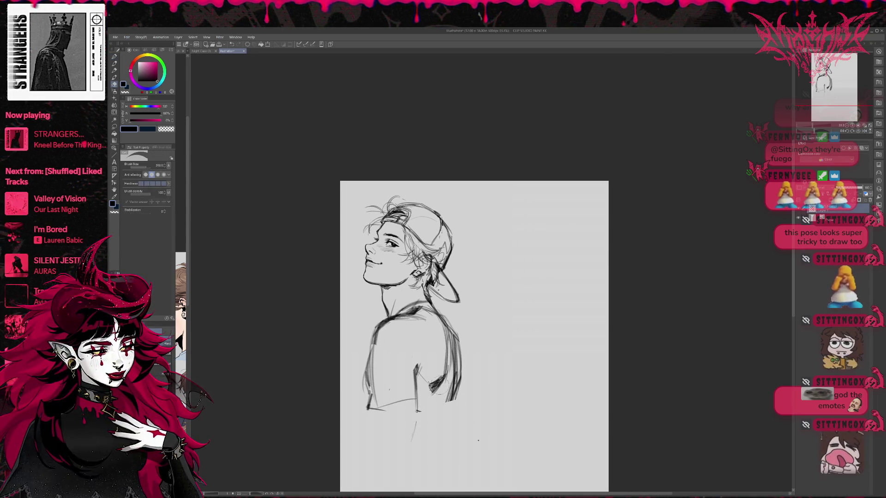
mouse_move(433, 381)
left_mouse_down()
mouse_move(441, 367)
mouse_move(432, 410)
left_mouse_up()
key("p")
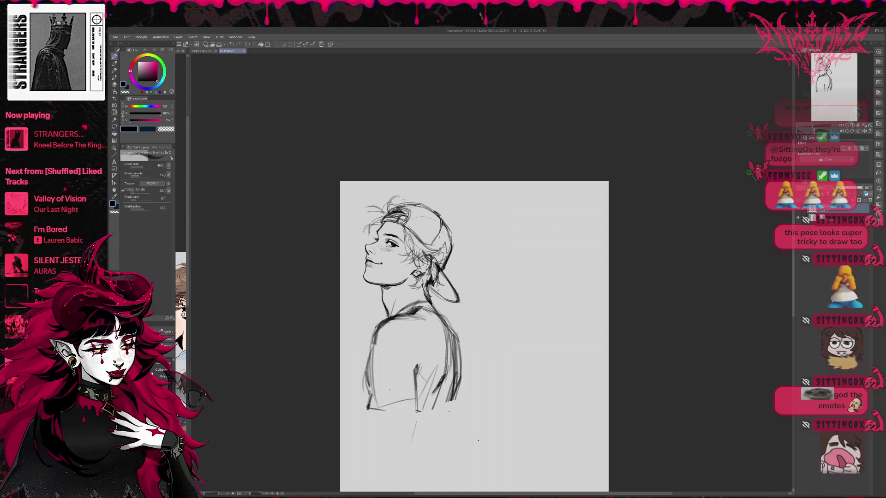
key("r")
left_click_drag(448, 413, 410, 412)
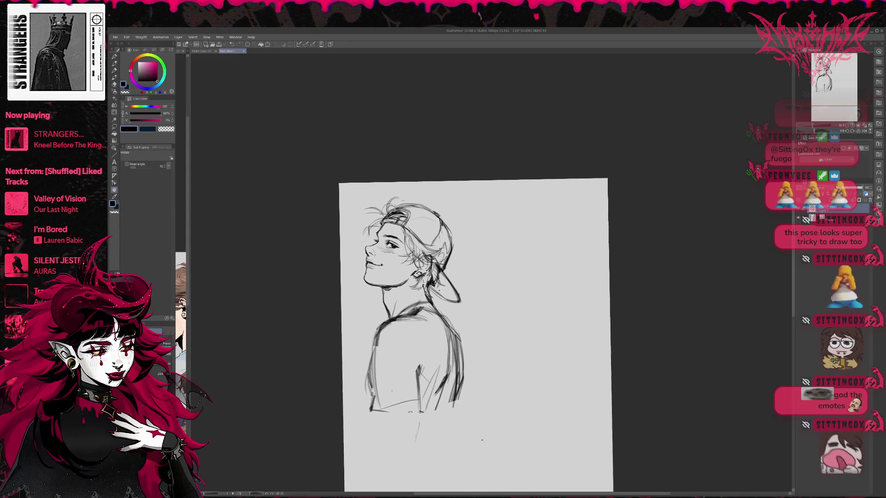
key("e")
left_click_drag(412, 443, 418, 416)
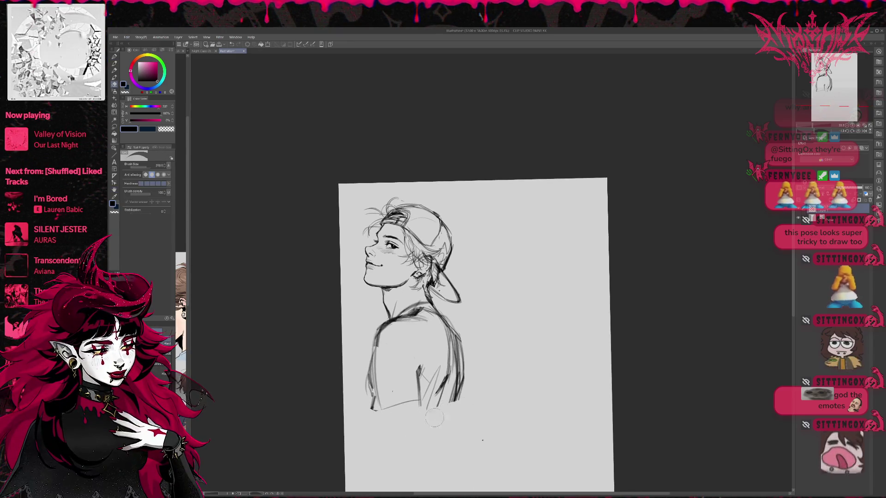
Hatch the inside of the cap brim and add small marks by the ear.
key("r")
left_click_drag(519, 300, 516, 306)
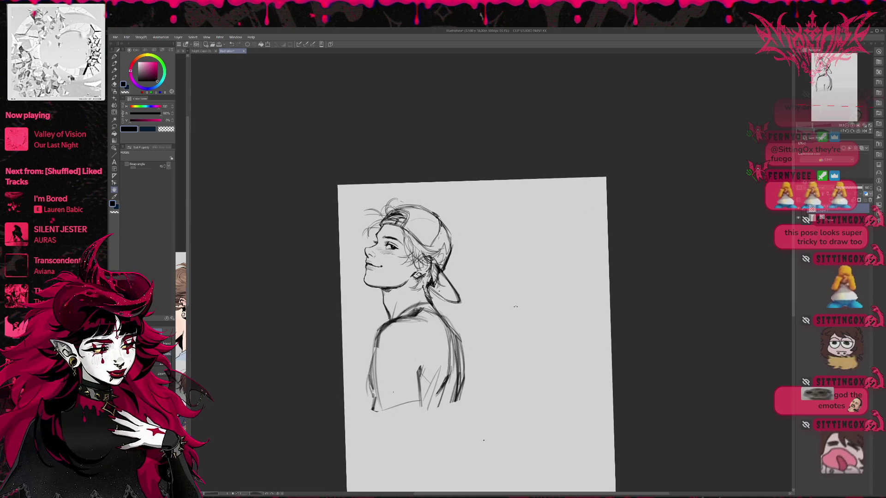
key("p")
left_click_drag(424, 293, 433, 302)
left_click_drag(433, 282, 450, 308)
Darken the torso contours and add diagonal shirt folds and a bottom hem line.
left_click_drag(371, 347, 370, 397)
left_click_drag(390, 332, 411, 365)
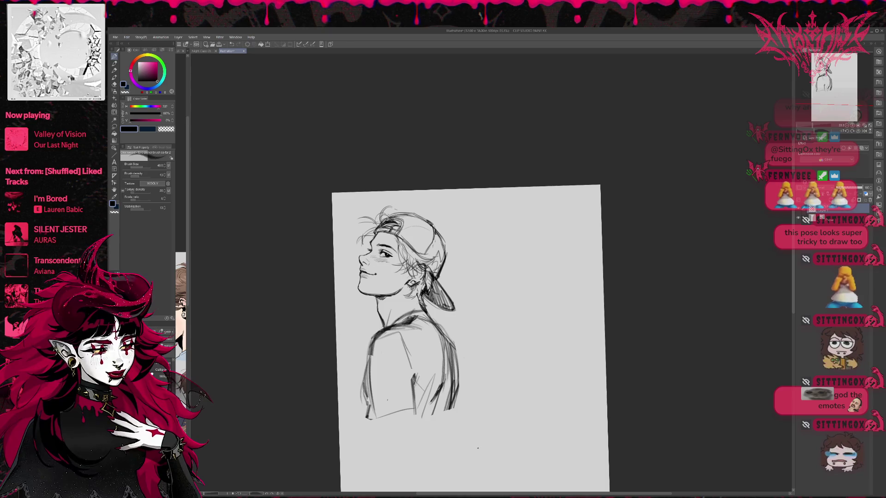
key("ctrl+z")
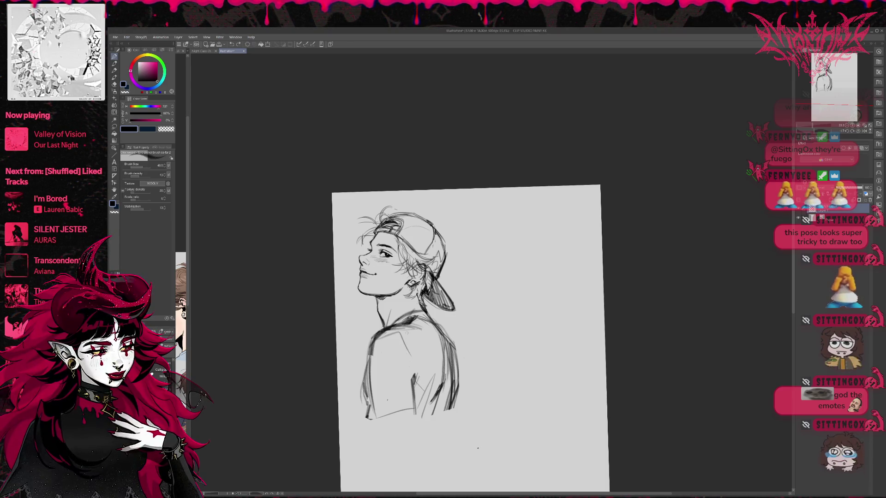
left_click_drag(390, 333, 409, 367)
left_click_drag(358, 414, 413, 409)
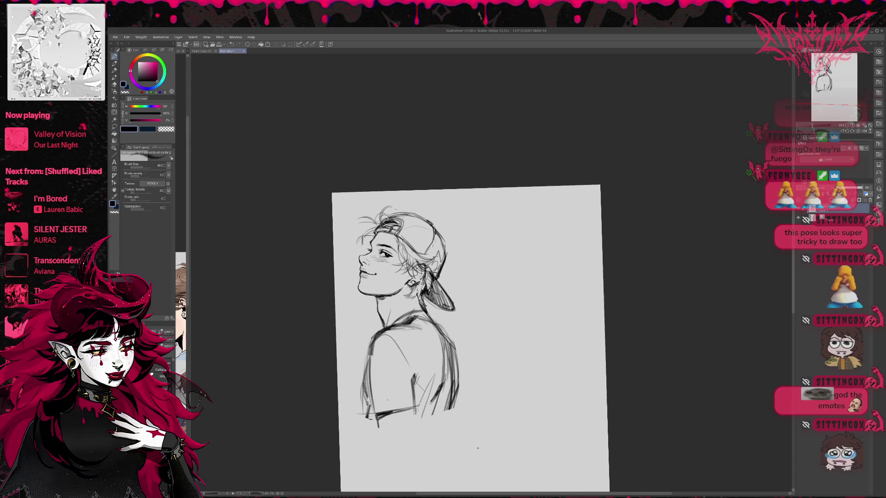
mouse_move(402, 347)
left_mouse_down()
mouse_move(418, 406)
mouse_move(416, 397)
left_mouse_up()
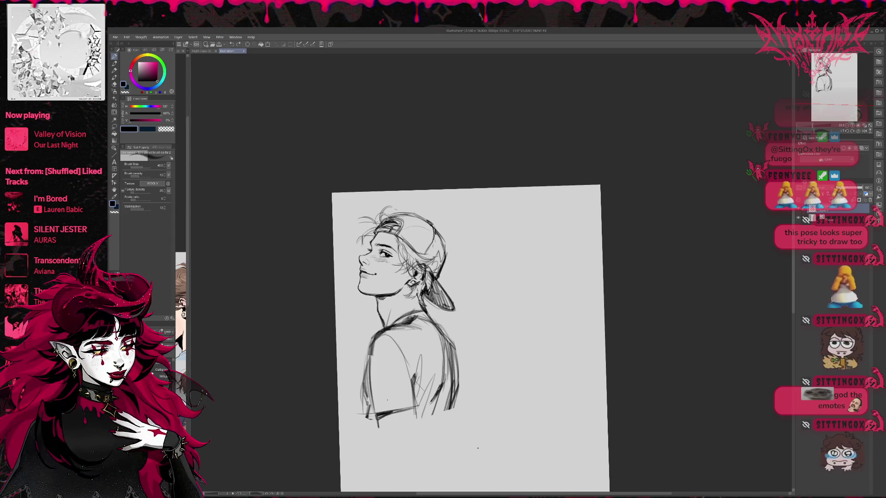
left_click_drag(370, 412, 404, 407)
left_click_drag(380, 352, 399, 396)
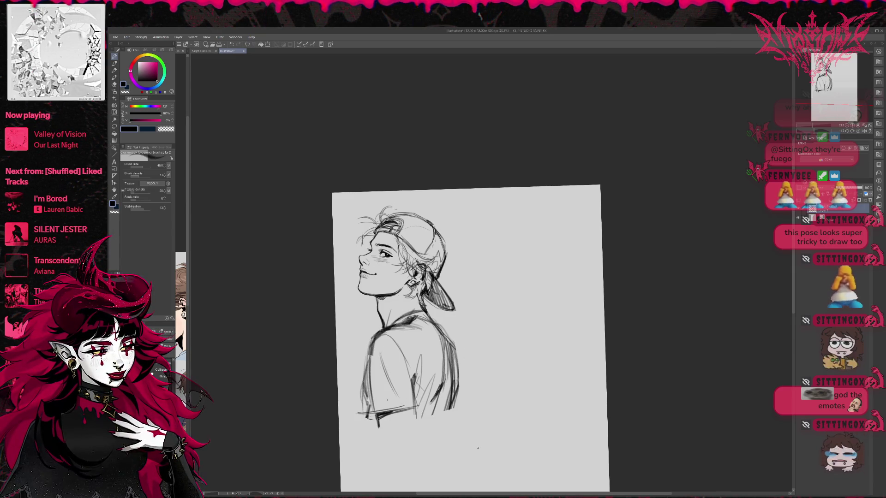
left_click_drag(385, 402, 383, 401)
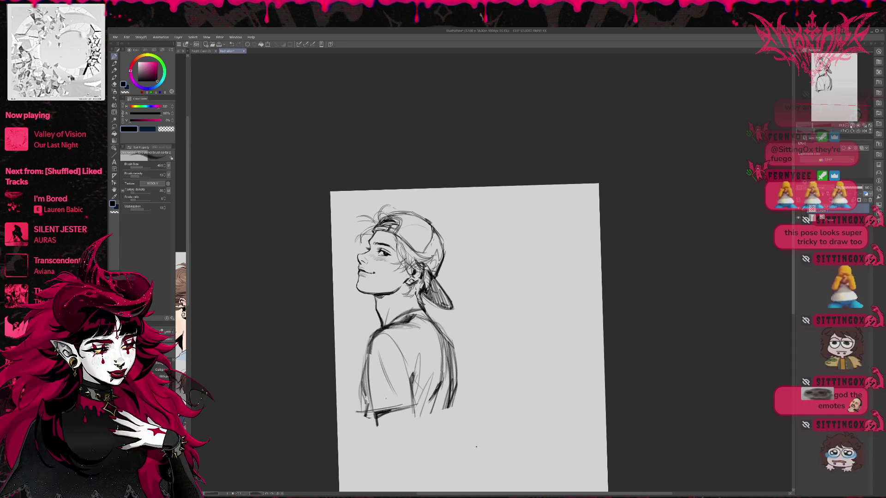
key("ctrl+plus")
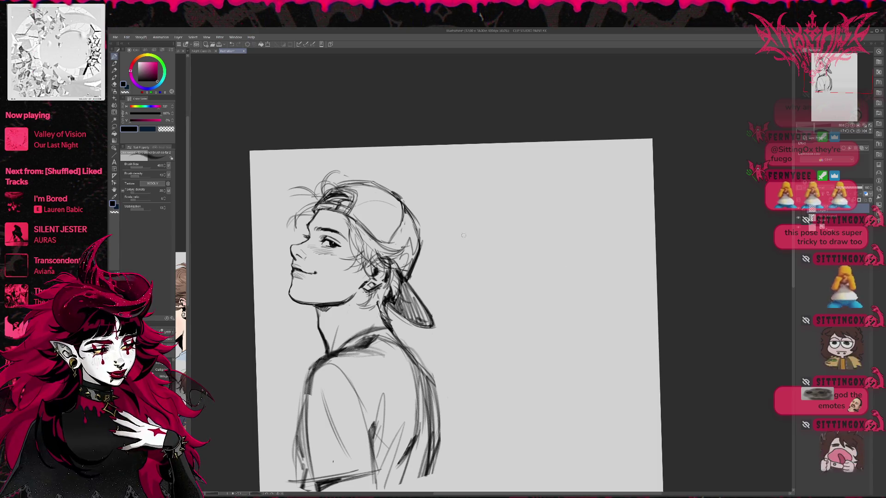
Sketch the small head right of the face with its neck and shoulders.
mouse_move(466, 212)
left_mouse_down()
mouse_move(458, 246)
mouse_move(500, 227)
mouse_move(457, 246)
mouse_move(493, 274)
mouse_move(510, 232)
mouse_move(506, 249)
mouse_move(451, 268)
mouse_move(433, 240)
left_mouse_up()
mouse_move(458, 238)
left_mouse_down()
mouse_move(449, 263)
mouse_move(465, 293)
left_mouse_up()
left_click_drag(499, 262, 503, 296)
left_click_drag(472, 265, 484, 278)
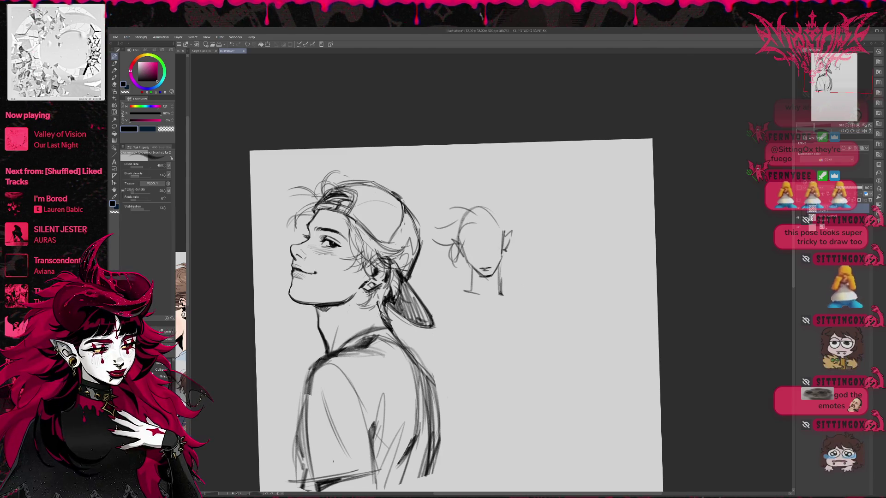
mouse_move(461, 247)
left_mouse_down()
mouse_move(503, 234)
mouse_move(481, 262)
mouse_move(474, 254)
left_mouse_up()
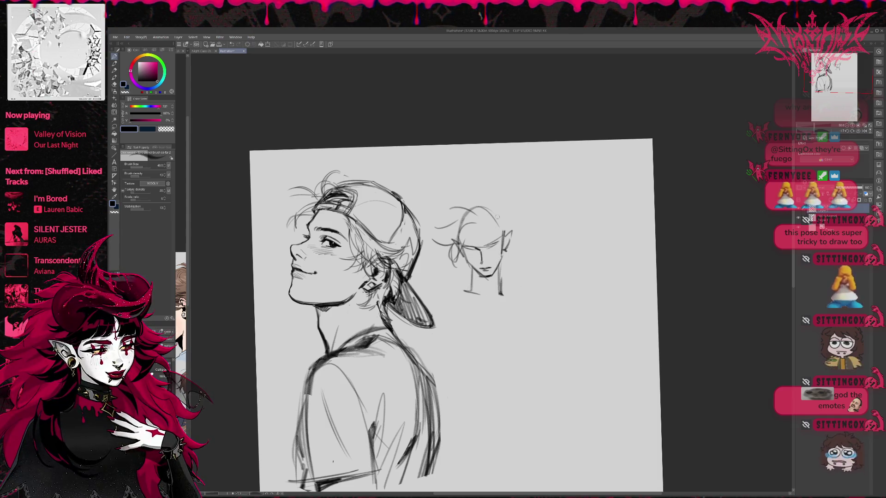
key("ctrl+z")
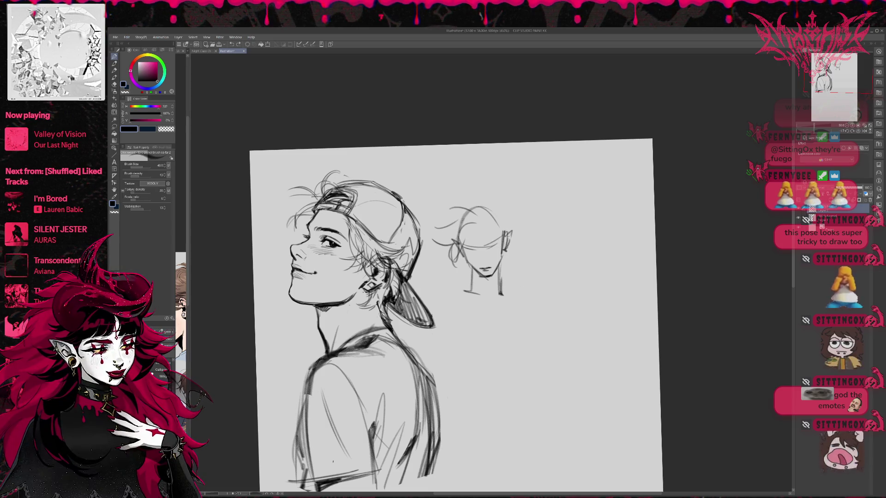
mouse_move(467, 282)
left_mouse_down()
mouse_move(449, 292)
mouse_move(510, 298)
left_mouse_up()
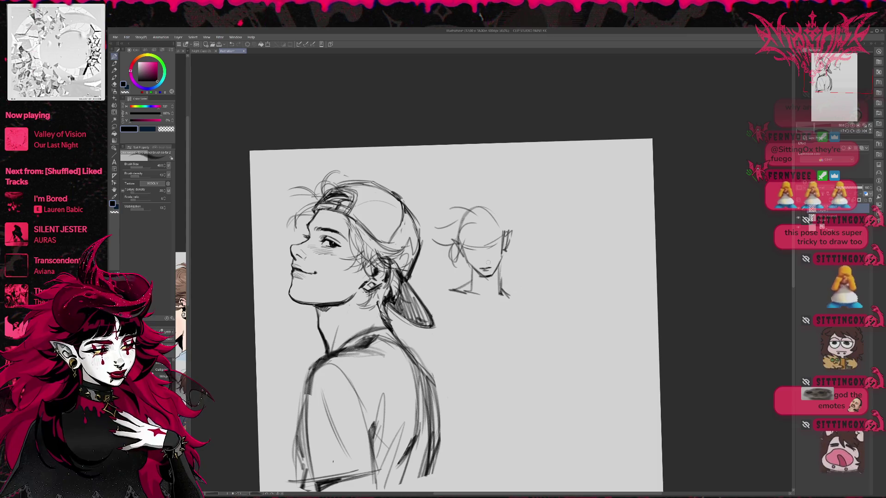
mouse_move(484, 328)
left_mouse_down()
mouse_move(492, 300)
mouse_move(482, 328)
left_mouse_up()
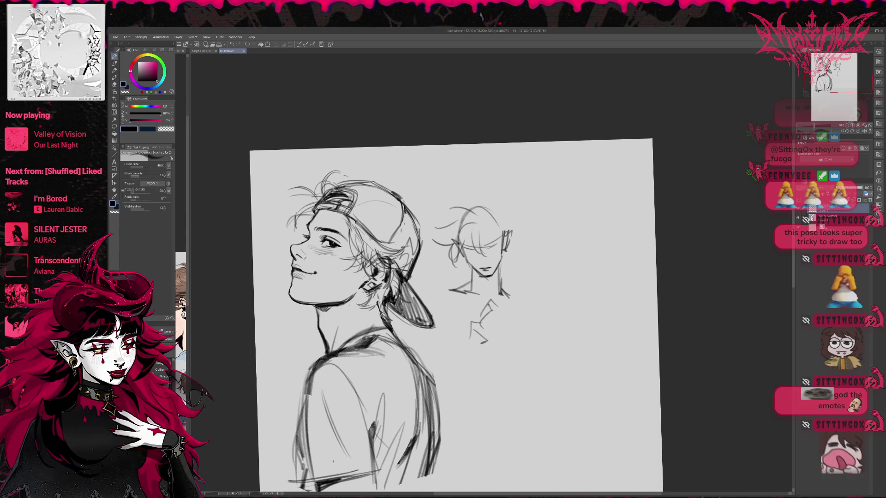
Add messy hair strokes across the small head's bangs, top and sides.
mouse_move(487, 226)
left_mouse_down()
mouse_move(486, 247)
mouse_move(460, 248)
left_mouse_up()
mouse_move(465, 232)
left_mouse_down()
mouse_move(453, 261)
mouse_move(444, 247)
mouse_move(459, 212)
left_mouse_up()
left_click_drag(502, 277, 504, 265)
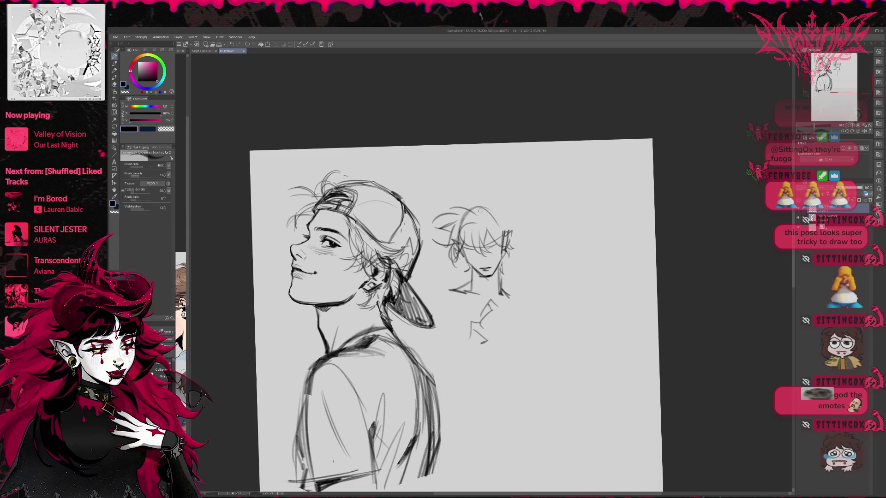
mouse_move(487, 206)
left_mouse_down()
mouse_move(503, 199)
mouse_move(507, 216)
left_mouse_up()
mouse_move(500, 209)
left_mouse_down()
mouse_move(513, 213)
mouse_move(510, 233)
left_mouse_up()
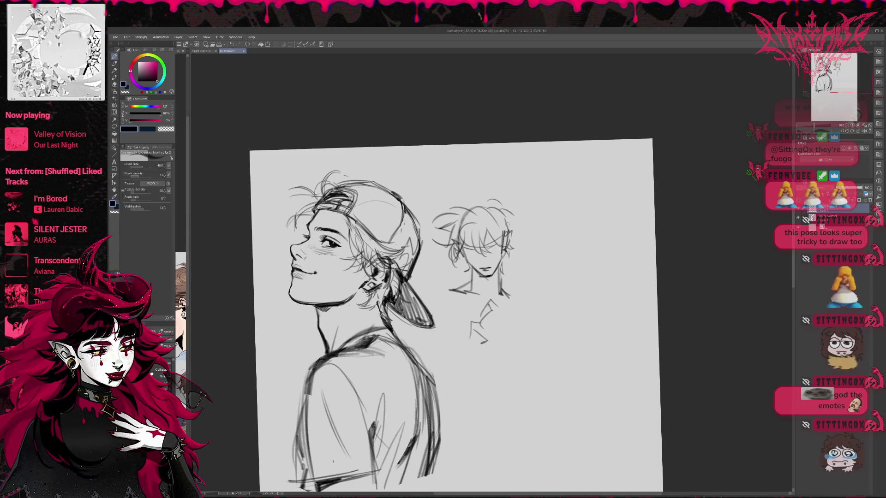
mouse_move(457, 209)
left_mouse_down()
mouse_move(485, 198)
mouse_move(447, 238)
mouse_move(457, 234)
left_mouse_up()
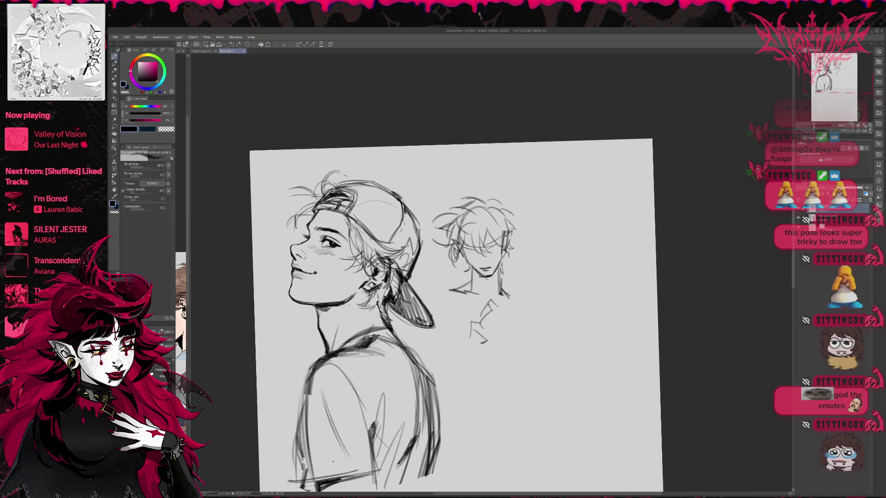
Draw a closed eye and a mouth, darken the hair and jaw, and mirror the view.
left_click_drag(488, 249, 497, 253)
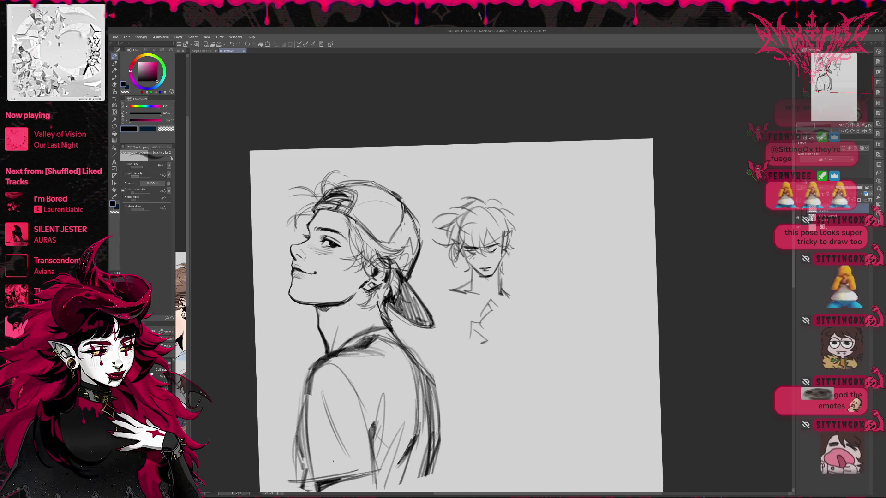
left_click_drag(488, 245, 500, 251)
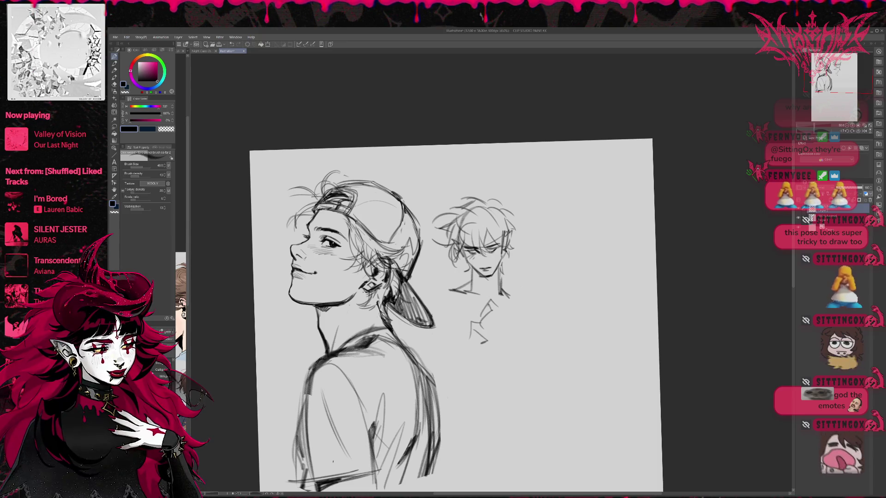
left_click_drag(481, 268, 488, 269)
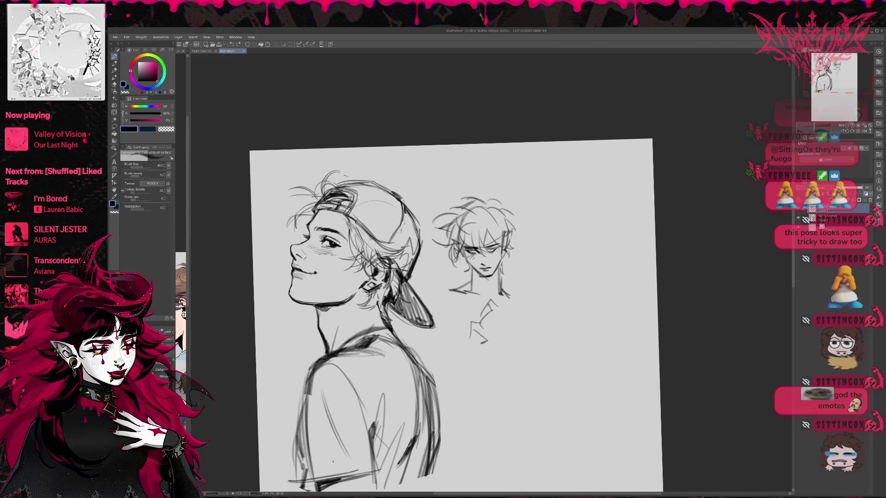
mouse_move(505, 237)
left_mouse_down()
mouse_move(494, 273)
mouse_move(502, 288)
left_mouse_up()
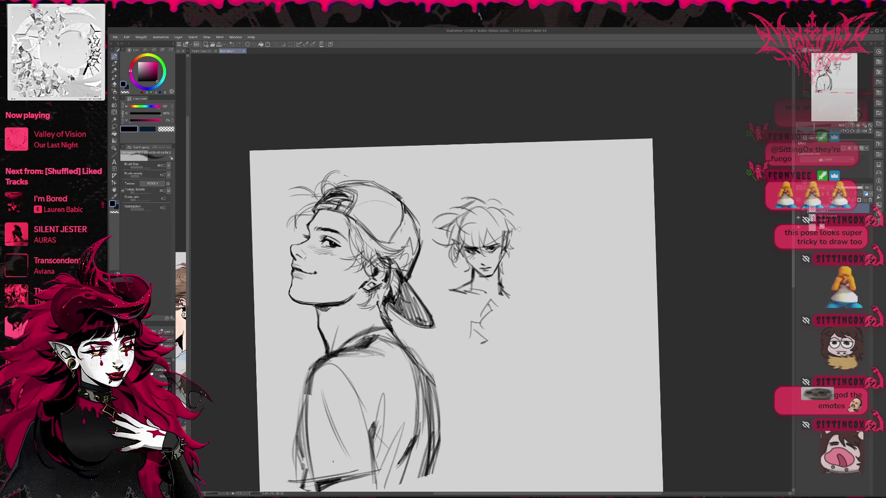
key("h")
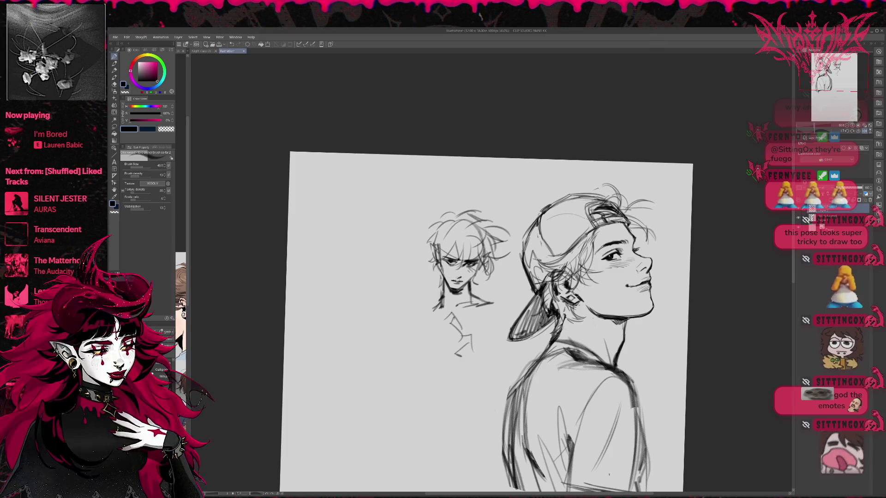
Darken the small figure's neck, shoulder line and the hair above its eye.
left_click_drag(417, 310, 443, 303)
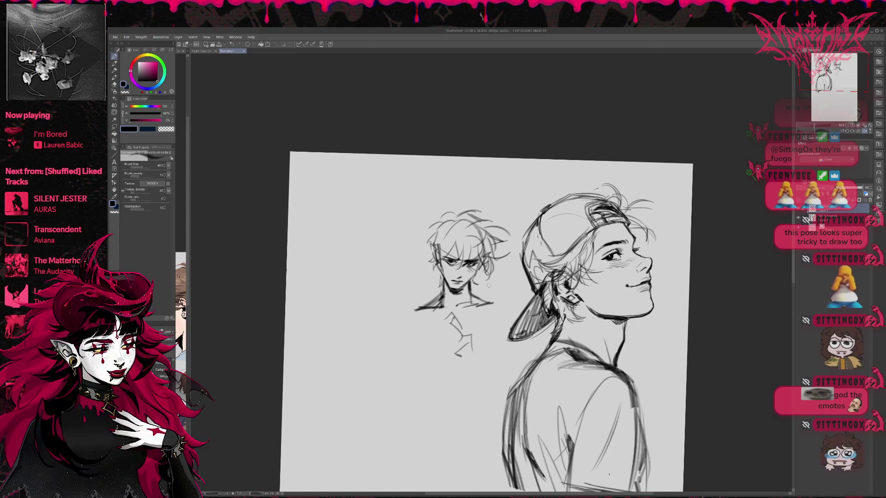
mouse_move(438, 231)
left_mouse_down()
mouse_move(441, 255)
mouse_move(440, 234)
mouse_move(459, 222)
left_mouse_up()
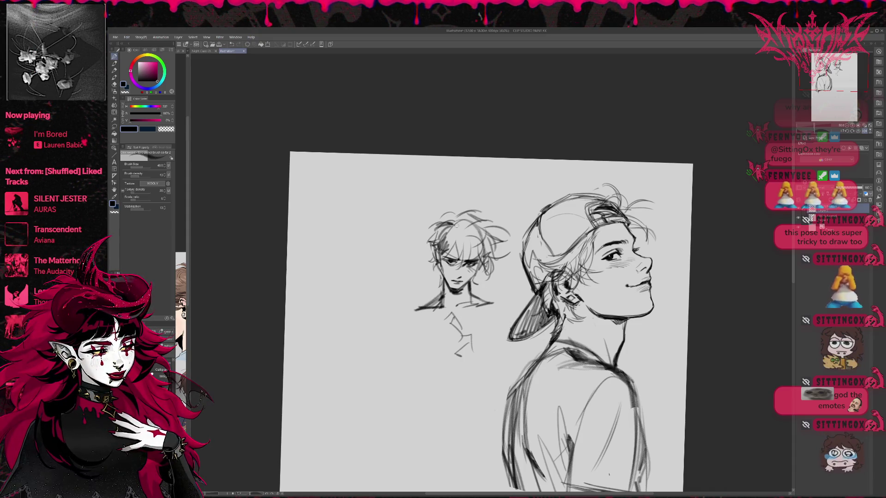
key("e")
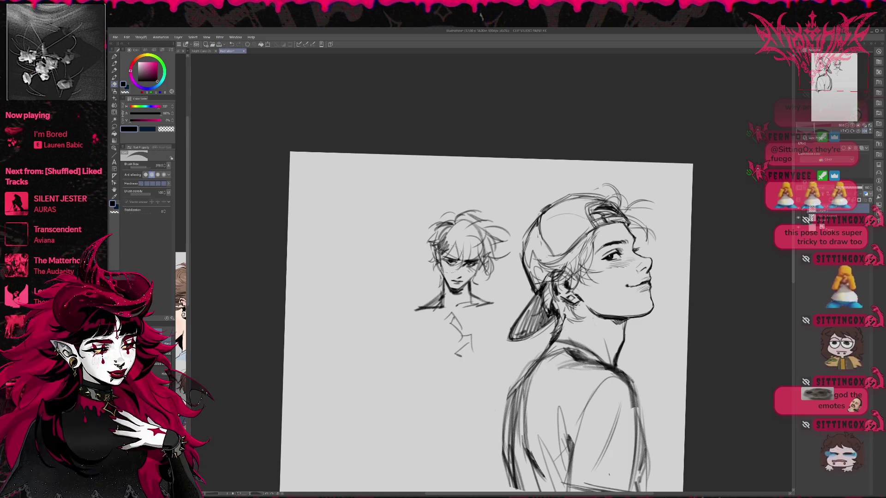
key("bracketleft")
key("bracketleft")
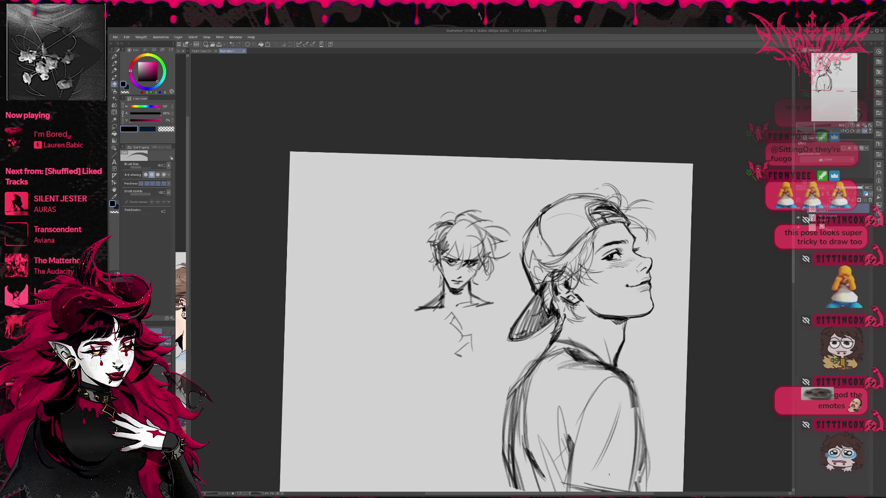
Push the hair strands around the small head's eyes with Liquify at size 150, then level and unmirror the view.
key("j")
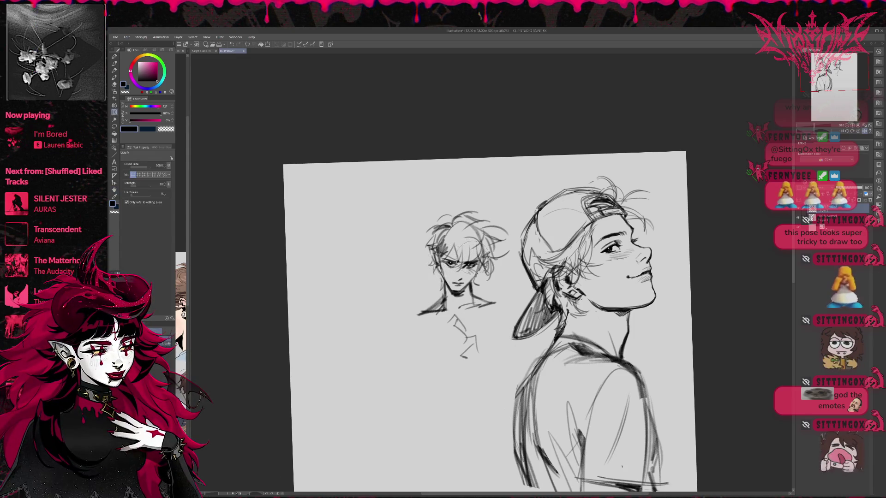
mouse_move(469, 256)
left_mouse_down()
mouse_move(477, 266)
mouse_move(450, 252)
left_mouse_up()
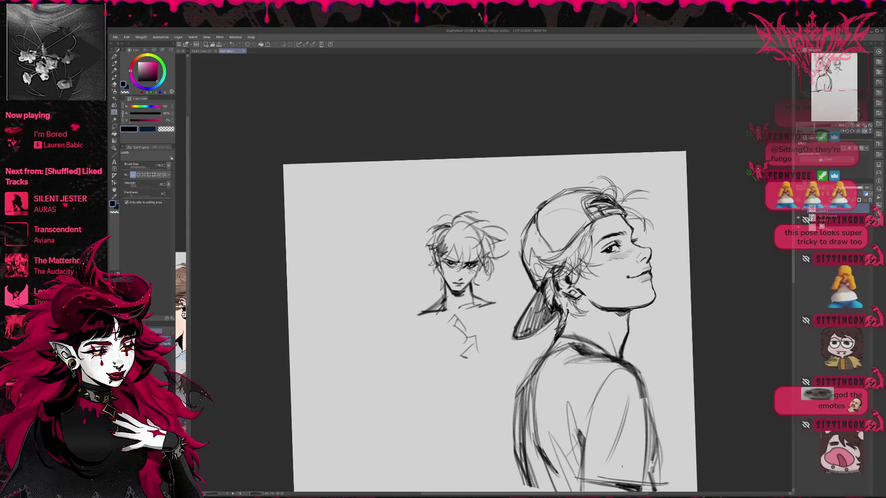
key("bracketleft")
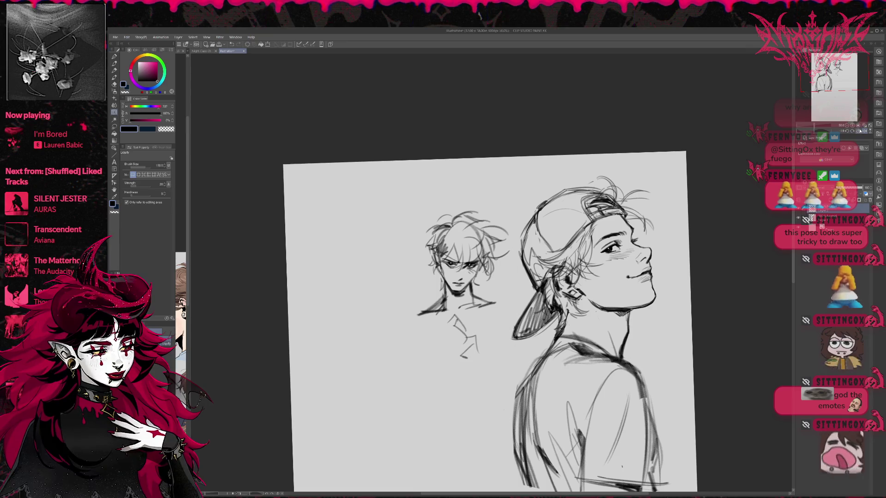
key("ctrl+at")
key("h")
left_click_drag(613, 253, 553, 258)
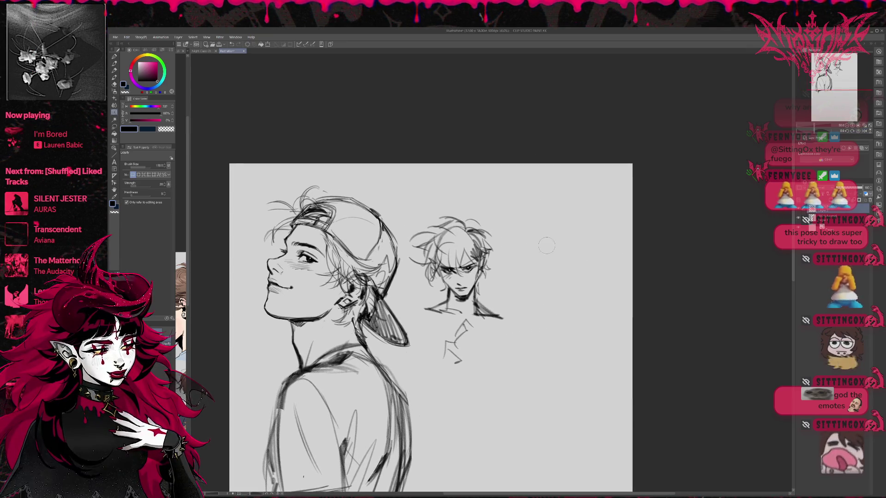
Replace the small figure's old neck and shoulder lines with a new neck line under the chin.
key("e")
key("bracketright")
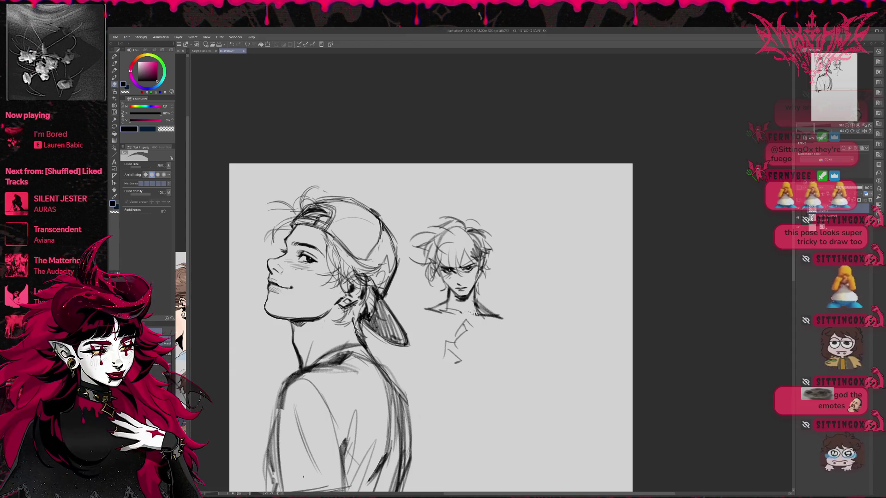
key("bracketleft")
mouse_move(479, 298)
left_mouse_down()
mouse_move(494, 316)
mouse_move(450, 306)
mouse_move(445, 293)
mouse_move(437, 308)
mouse_move(489, 316)
left_mouse_up()
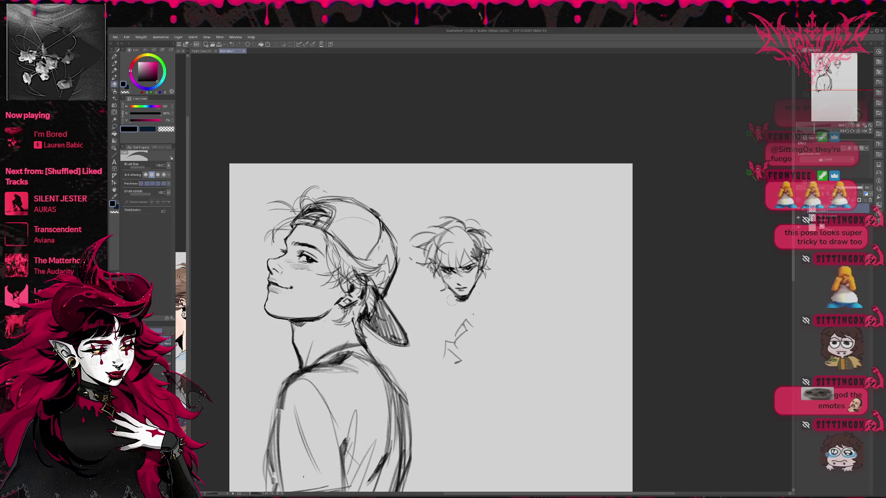
left_click(114, 56)
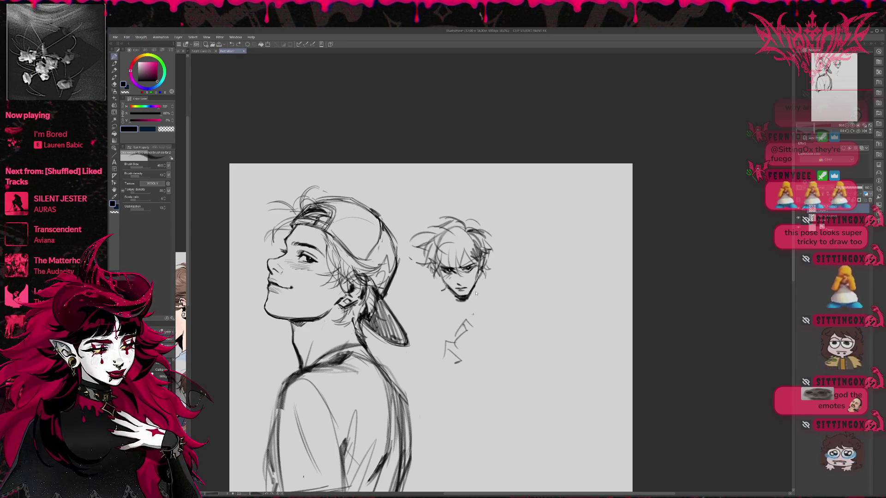
left_click_drag(452, 295, 446, 314)
key("e")
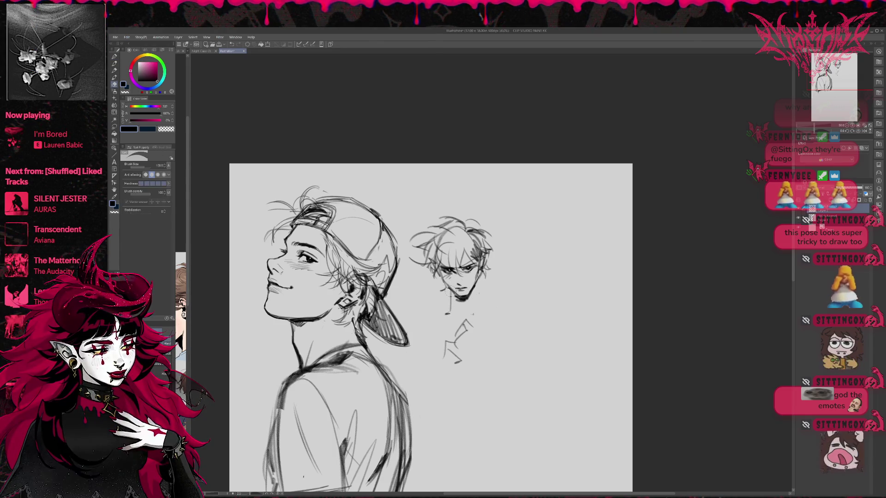
left_click_drag(470, 299, 446, 314)
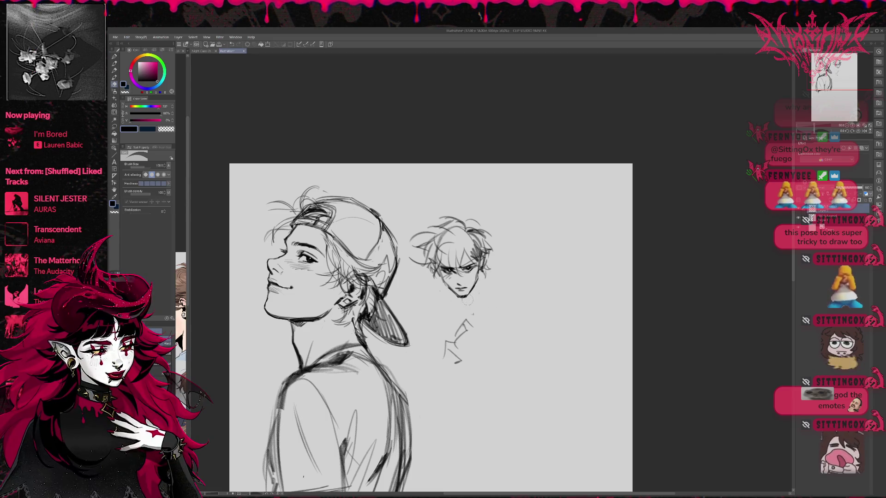
Clean up around the second head's eyes and add a nose stroke.
key("p")
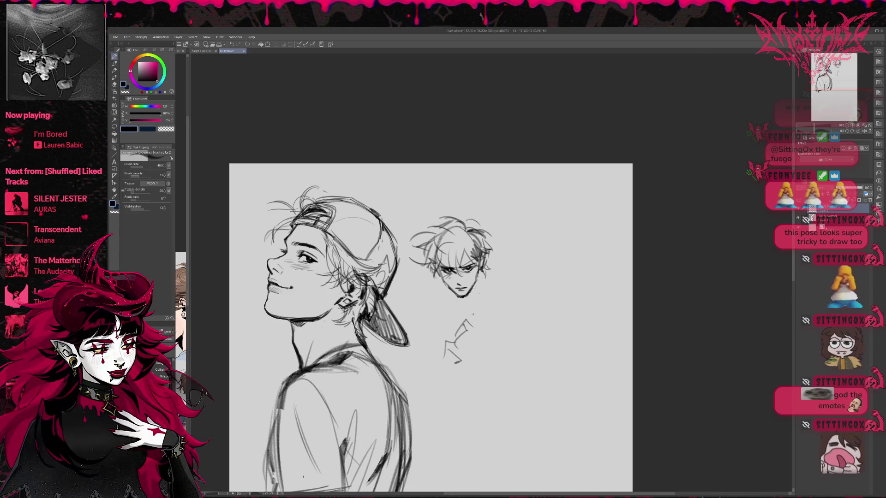
key("e")
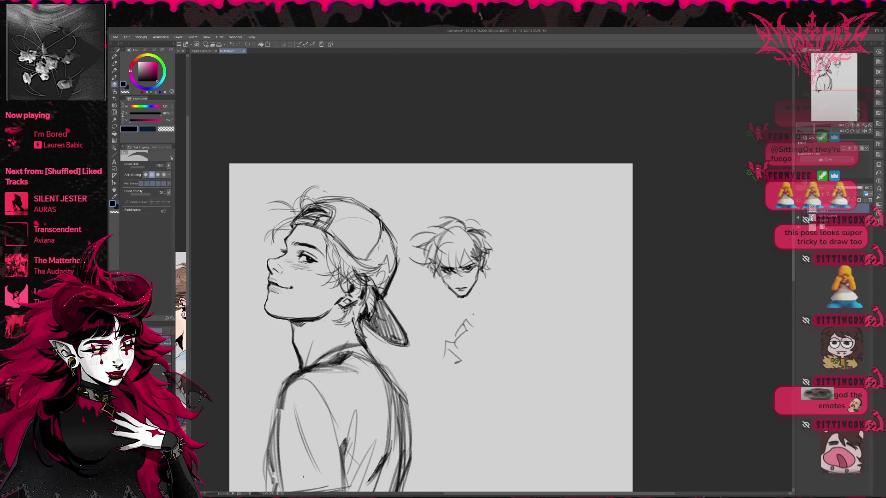
key("p")
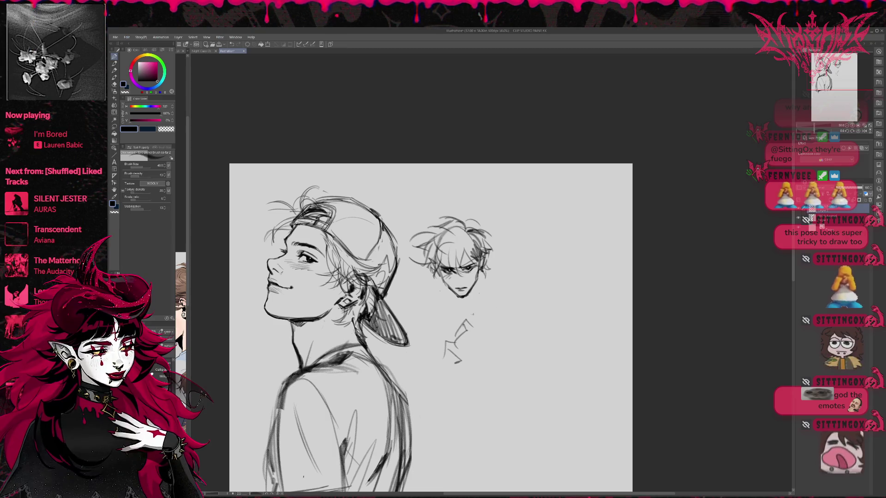
key("e")
mouse_move(440, 267)
left_mouse_down()
mouse_move(464, 266)
mouse_move(450, 269)
left_mouse_up()
key("p")
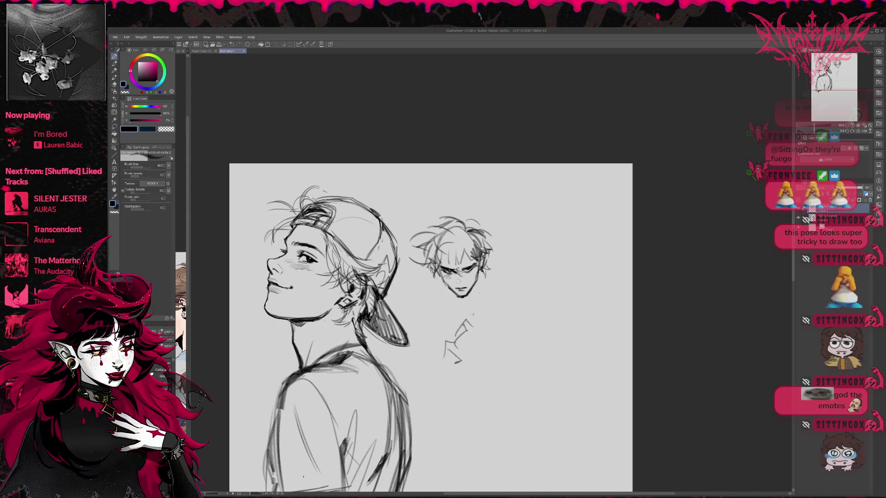
mouse_move(456, 273)
left_mouse_down()
mouse_move(457, 283)
mouse_move(477, 264)
left_mouse_up()
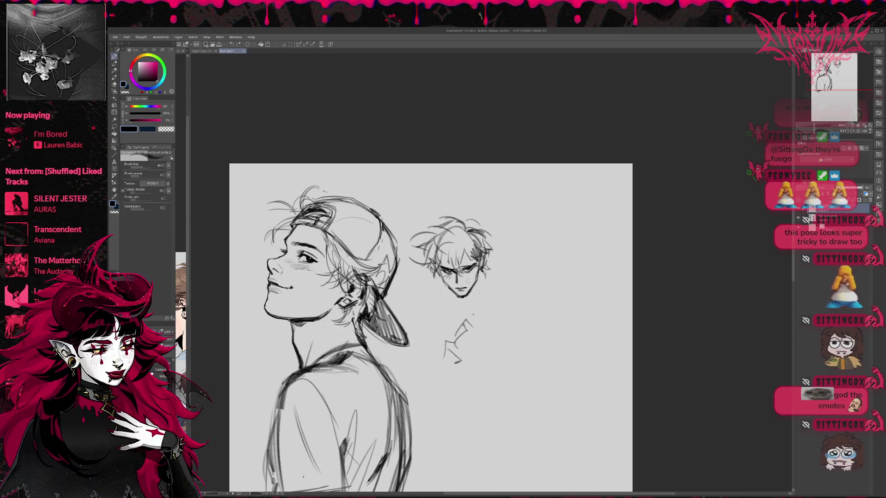
key("e")
key("p")
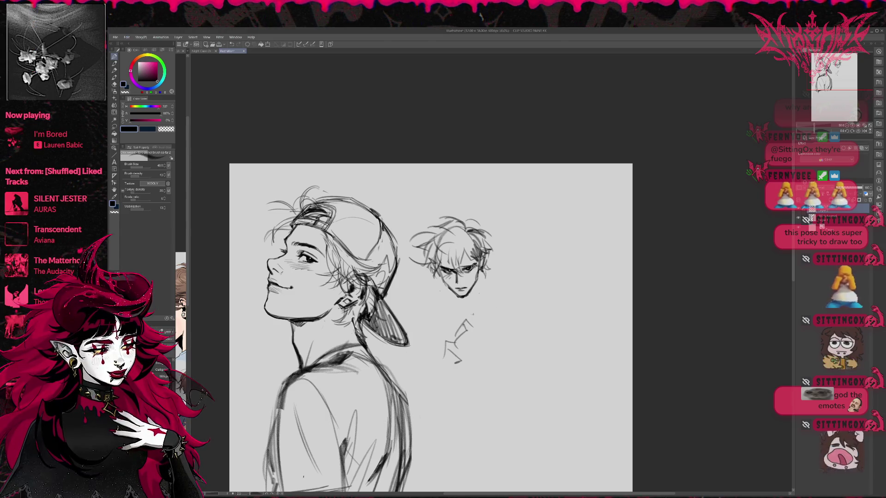
key("e")
left_click_drag(472, 262, 478, 268)
key("p")
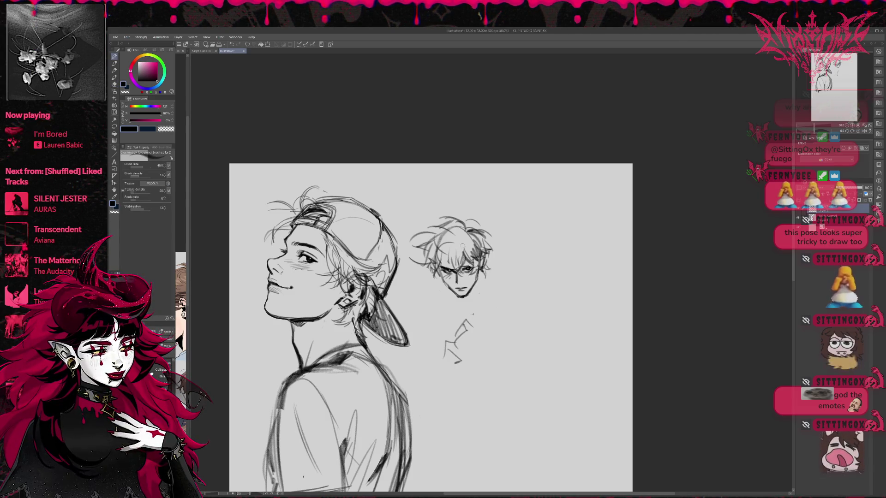
Refine the small head's left eye area, then mirror the canvas horizontally and recentre it.
left_click_drag(441, 269, 455, 267)
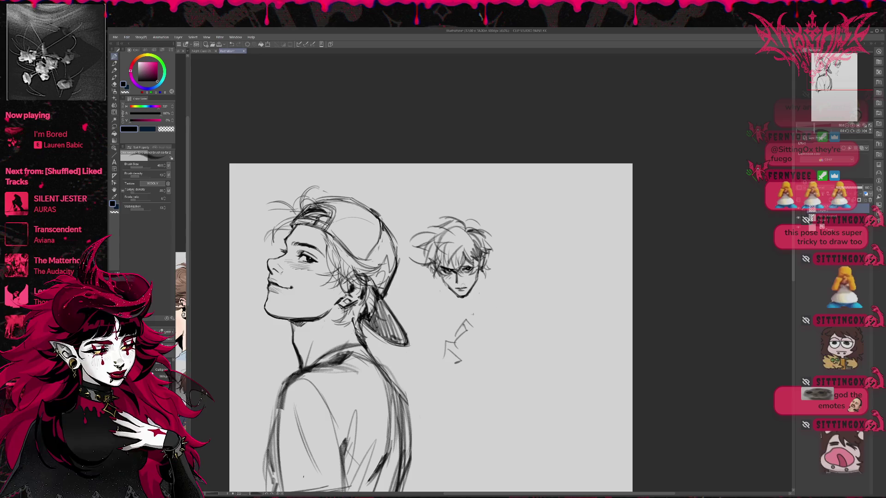
key("e")
key("p")
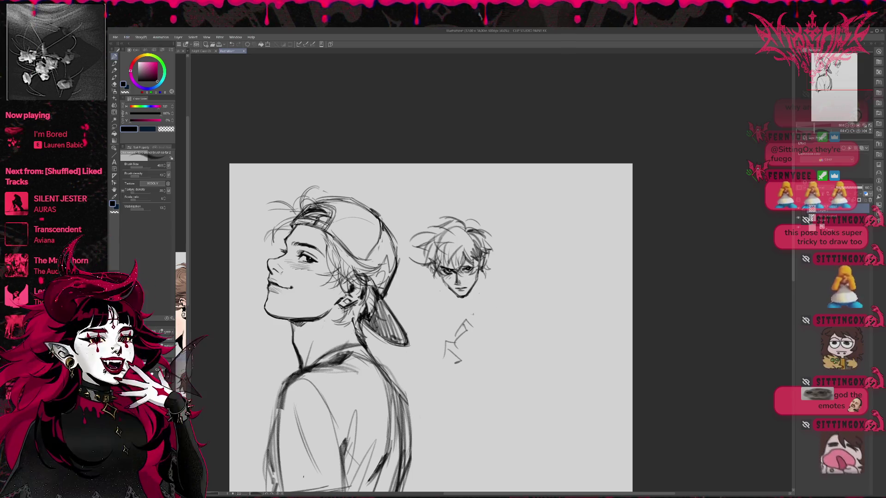
key("e")
left_click_drag(443, 269, 449, 273)
key("p")
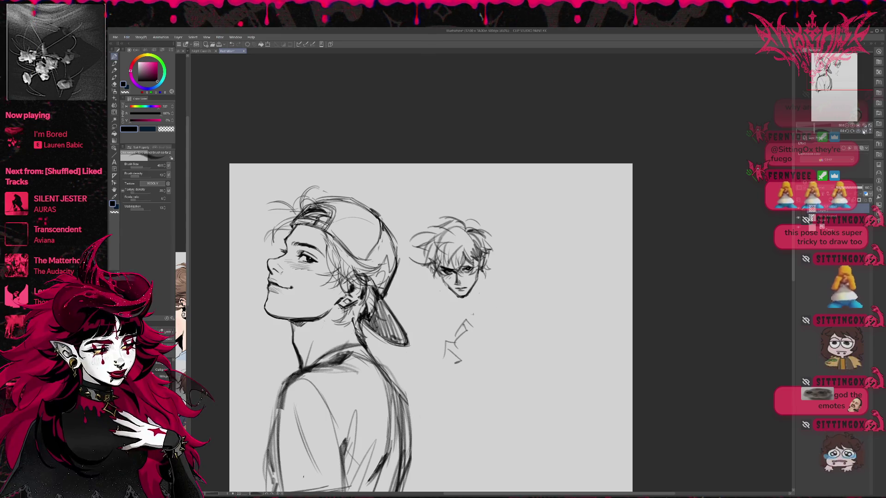
left_click(851, 133)
mouse_move(502, 289)
left_mouse_down()
mouse_move(422, 294)
mouse_move(428, 318)
mouse_move(448, 308)
left_mouse_up()
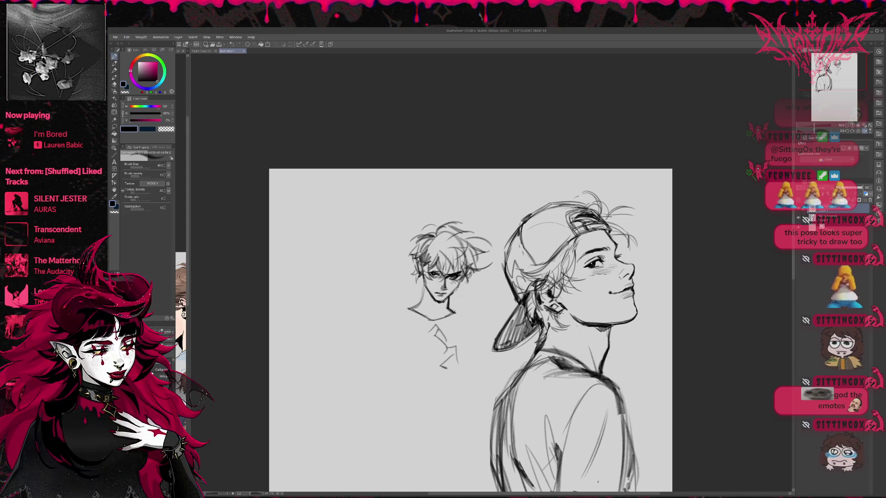
Sketch the small figure's neck, torso side lines, legs and a foot.
left_click_drag(490, 247, 484, 244)
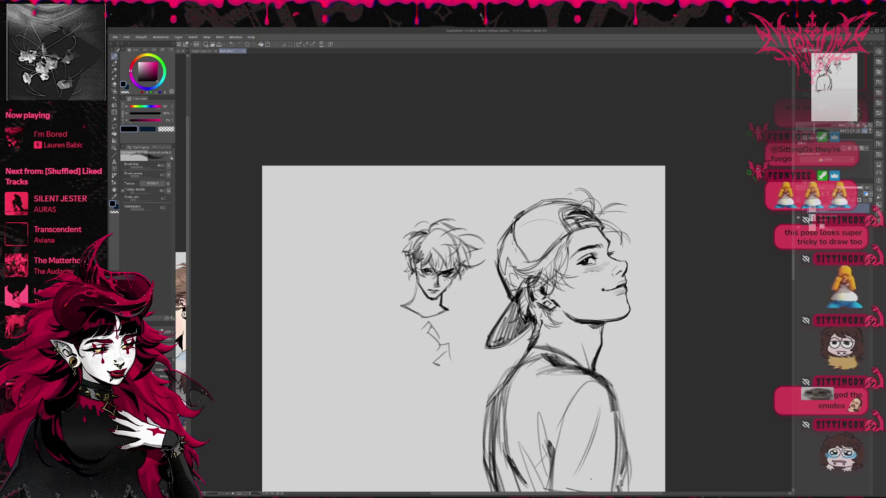
left_click_drag(438, 301, 441, 319)
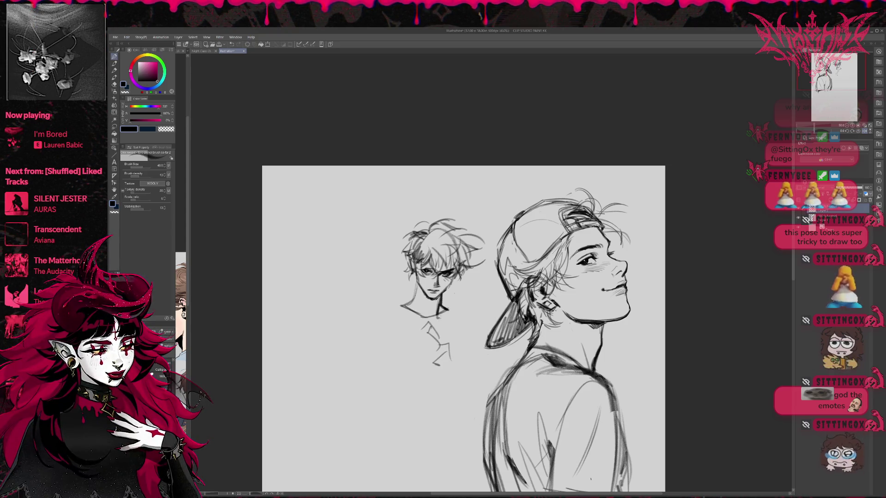
key("e")
key("p")
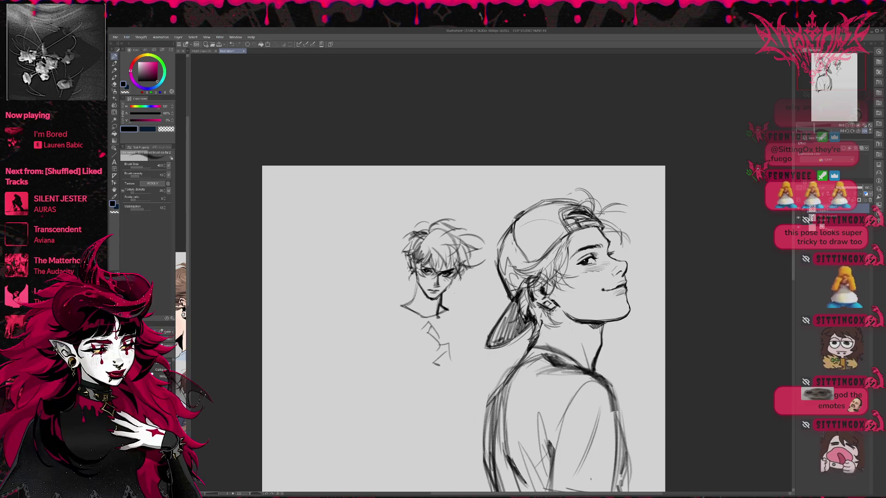
left_click_drag(461, 260, 456, 253)
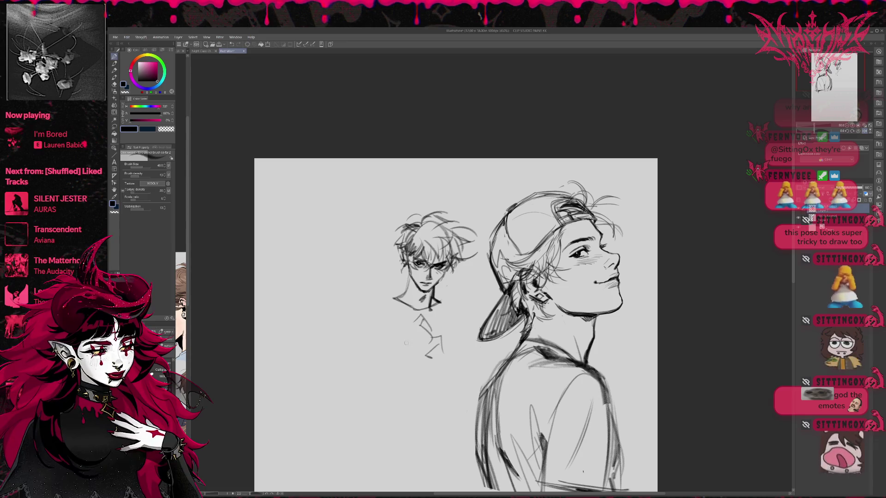
mouse_move(408, 324)
left_mouse_down()
mouse_move(400, 354)
mouse_move(424, 339)
mouse_move(433, 372)
mouse_move(442, 370)
left_mouse_up()
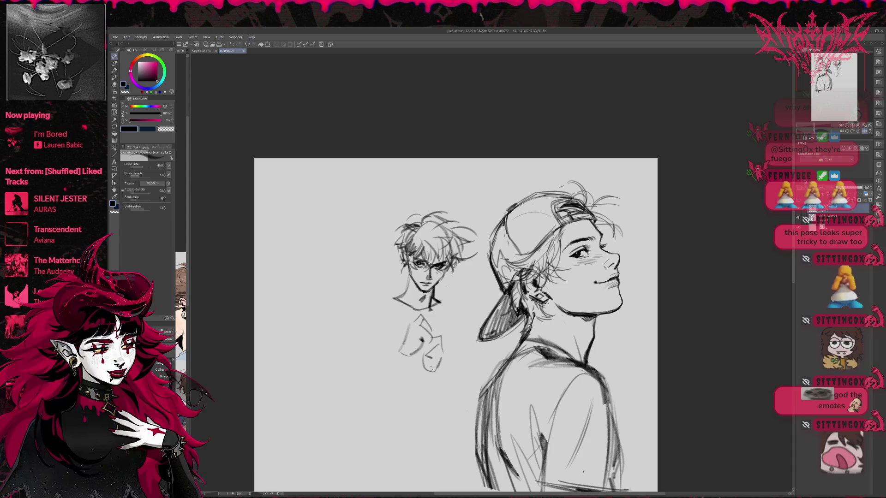
left_click_drag(378, 400, 365, 402)
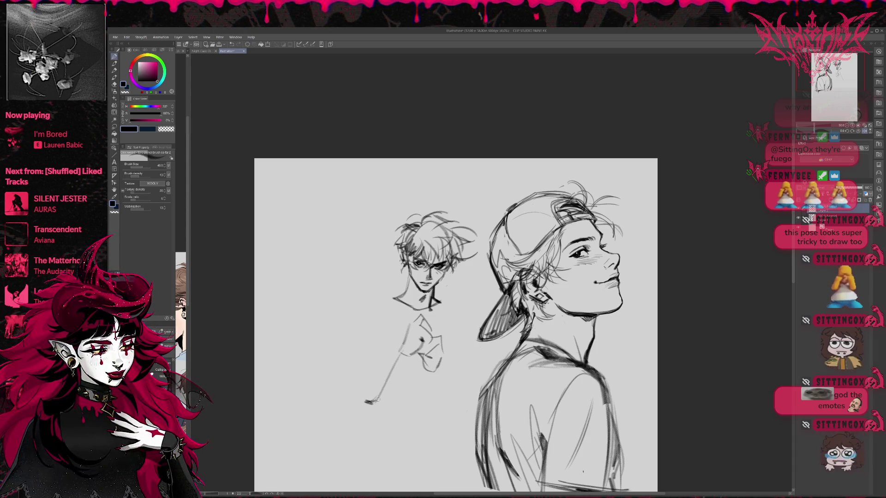
mouse_move(442, 365)
left_mouse_down()
mouse_move(461, 405)
mouse_move(453, 408)
left_mouse_up()
left_click_drag(465, 315, 461, 316)
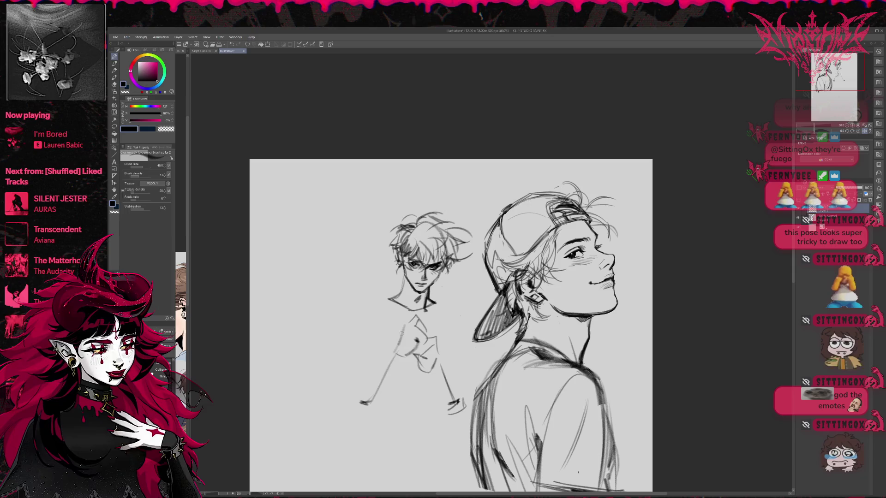
Sketch the small figure's shoulders, both arms and the outlines of its two hands.
mouse_move(431, 295)
left_mouse_down()
mouse_move(437, 339)
mouse_move(455, 337)
left_mouse_up()
mouse_move(376, 367)
left_mouse_down()
mouse_move(351, 396)
mouse_move(369, 402)
mouse_move(400, 353)
mouse_move(392, 409)
mouse_move(339, 409)
mouse_move(378, 418)
left_mouse_up()
mouse_move(437, 393)
left_mouse_down()
mouse_move(470, 380)
mouse_move(473, 423)
left_mouse_up()
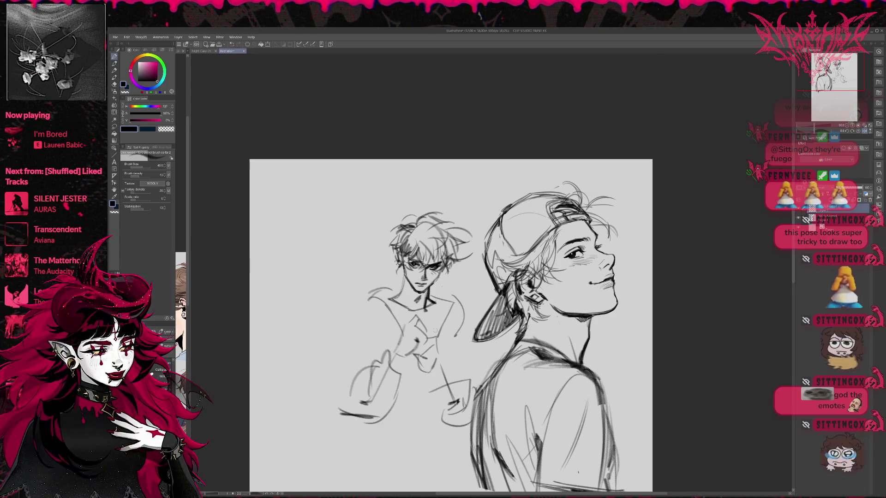
mouse_move(381, 299)
left_mouse_down()
mouse_move(351, 316)
mouse_move(342, 359)
left_mouse_up()
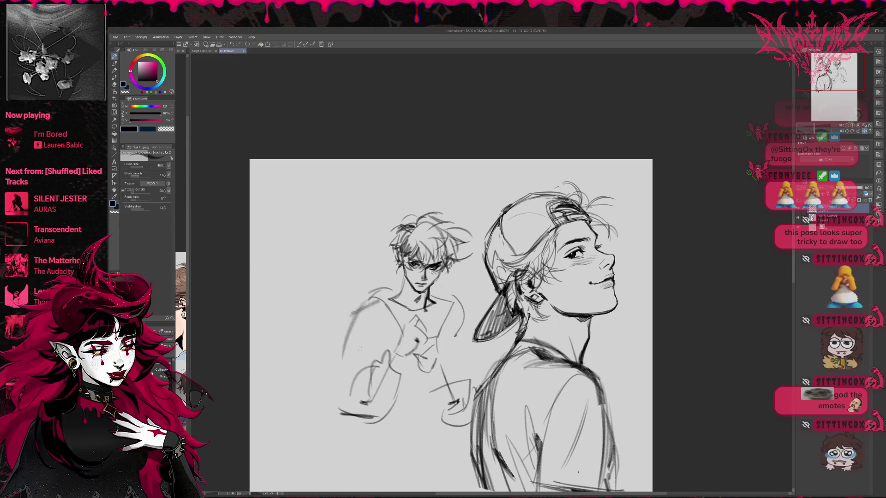
key("ctrl+z")
mouse_move(364, 306)
left_mouse_down()
mouse_move(339, 394)
mouse_move(372, 419)
mouse_move(384, 415)
left_mouse_up()
left_click_drag(461, 310, 473, 338)
left_click_drag(488, 367, 482, 380)
Draw the sleeves, collar and neckline, and darken the arm line.
mouse_move(352, 308)
left_mouse_down()
mouse_move(370, 358)
mouse_move(385, 353)
left_mouse_up()
left_click_drag(475, 346, 452, 369)
mouse_move(381, 299)
left_mouse_down()
mouse_move(403, 291)
mouse_move(453, 309)
left_mouse_up()
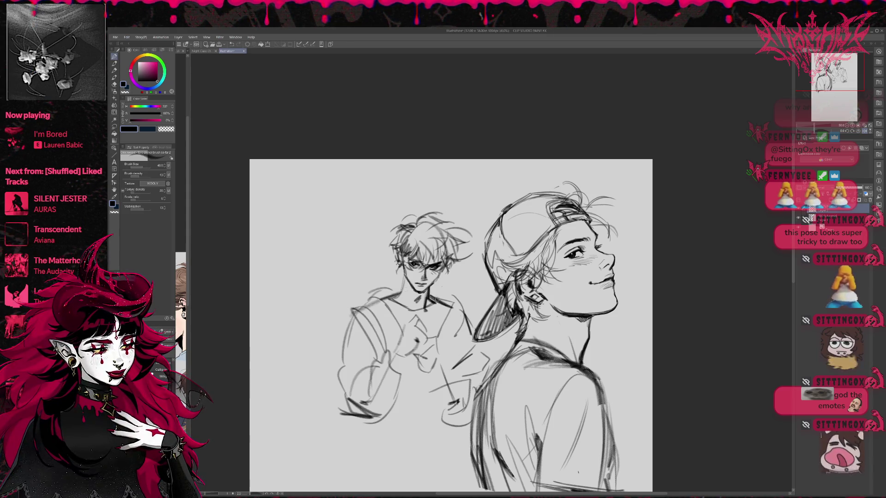
left_click_drag(391, 296, 399, 286)
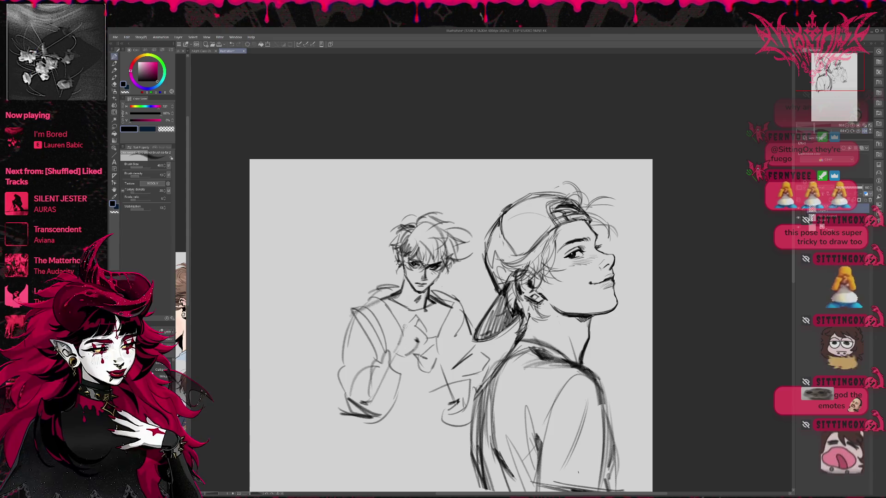
left_click_drag(404, 331, 390, 367)
Redraw the small figure's arm strokes and add detail to its hand.
key("ctrl+z")
key("ctrl+z")
mouse_move(405, 326)
left_mouse_down()
mouse_move(391, 359)
mouse_move(398, 374)
mouse_move(438, 391)
left_mouse_up()
key("ctrl+z")
key("ctrl+z")
mouse_move(406, 327)
left_mouse_down()
mouse_move(391, 359)
mouse_move(398, 375)
mouse_move(435, 395)
left_mouse_up()
left_click_drag(448, 359, 438, 382)
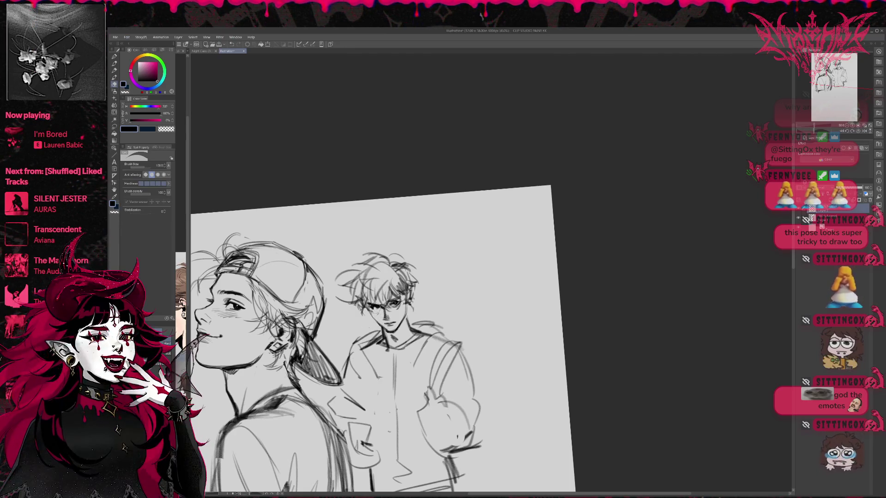
Rotate the canvas view back to level and darken the small figure's neck line.
key("r")
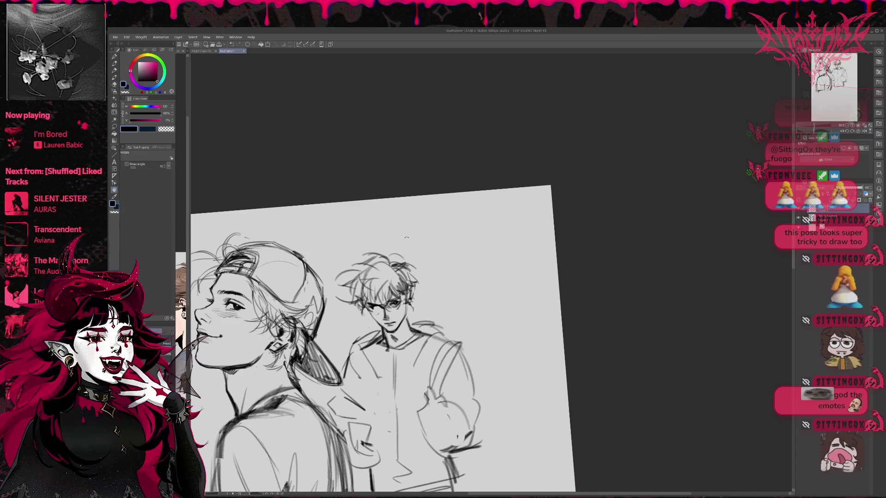
mouse_move(406, 238)
left_mouse_down()
mouse_move(444, 192)
mouse_move(454, 207)
left_mouse_up()
key("e")
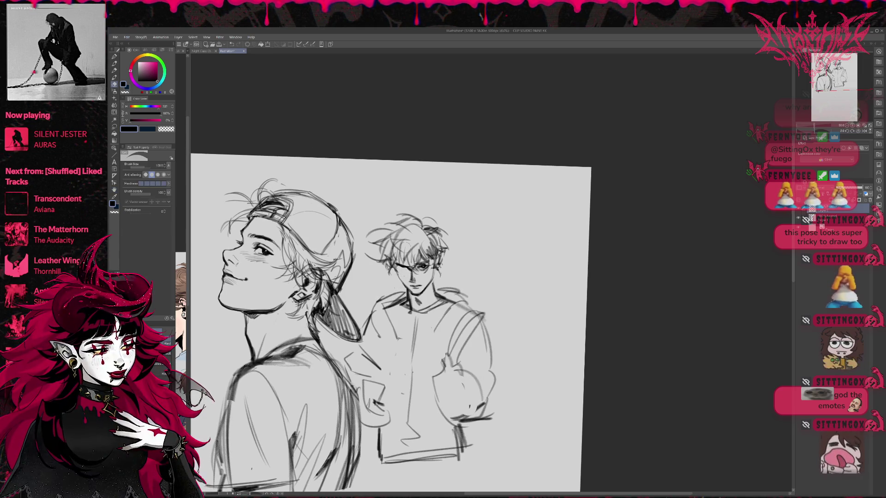
key("p")
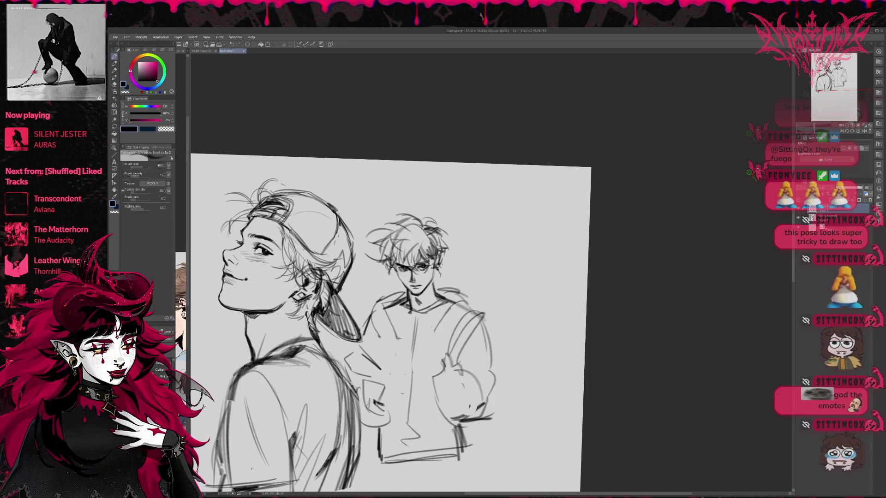
key("e")
key("p")
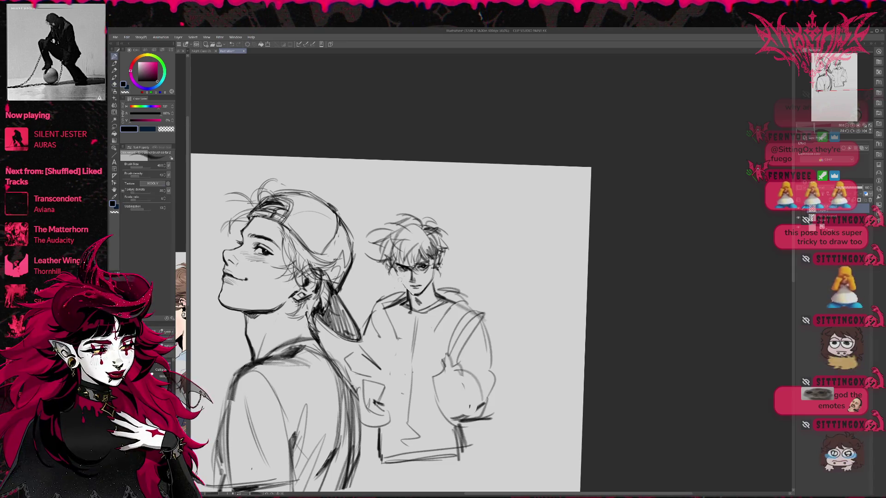
left_click_drag(404, 285, 414, 297)
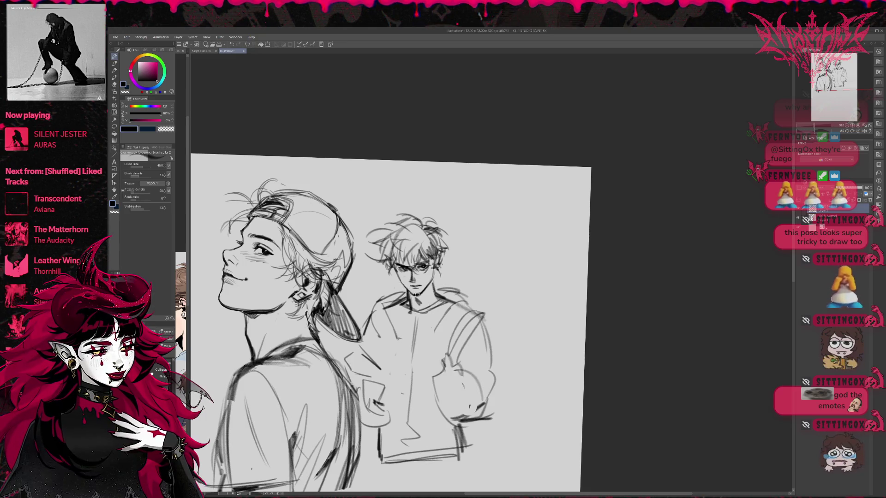
Erase the small figure and redraw its head oval with construction lines, neck and shoulder line.
key("e")
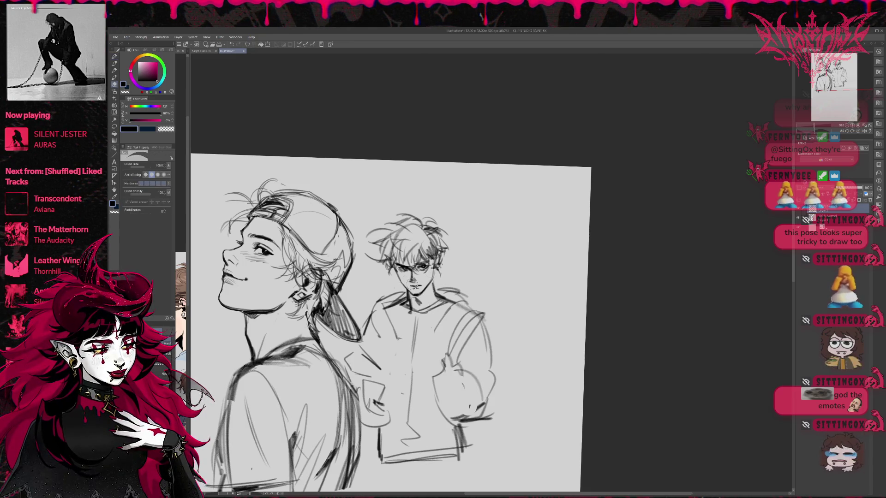
mouse_move(395, 285)
left_mouse_down()
mouse_move(404, 438)
mouse_move(487, 417)
left_mouse_up()
key("p")
left_click_drag(417, 258, 455, 274)
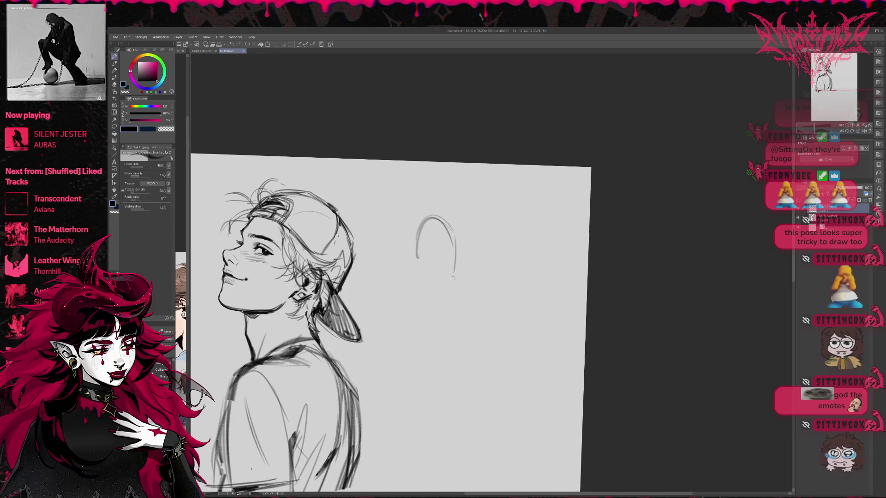
left_click_drag(450, 237, 436, 293)
mouse_move(429, 211)
left_mouse_down()
mouse_move(444, 289)
mouse_move(454, 267)
left_mouse_up()
left_click_drag(429, 287, 394, 295)
left_click_drag(450, 299, 460, 309)
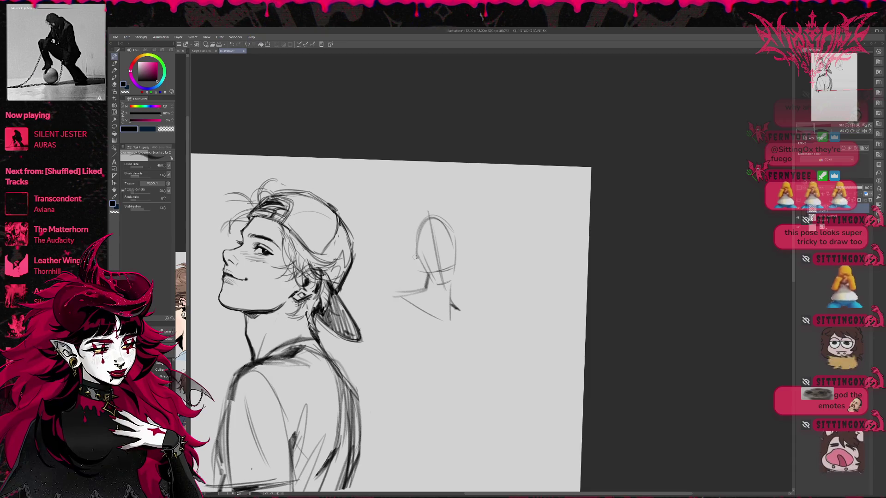
Refine the new head's sides and top, and sketch the collar and both shoulders.
mouse_move(456, 268)
left_mouse_down()
mouse_move(459, 252)
mouse_move(443, 287)
mouse_move(457, 265)
left_mouse_up()
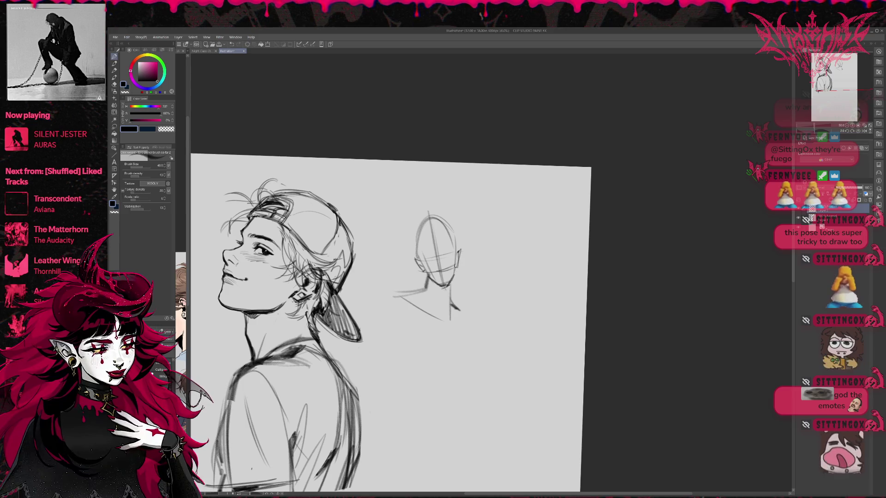
left_click_drag(424, 237, 417, 260)
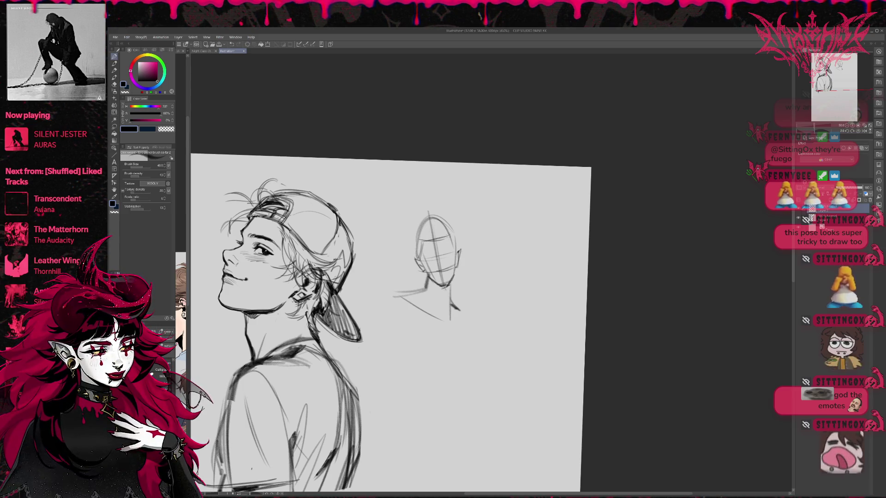
mouse_move(438, 217)
left_mouse_down()
mouse_move(414, 230)
mouse_move(439, 219)
mouse_move(452, 233)
left_mouse_up()
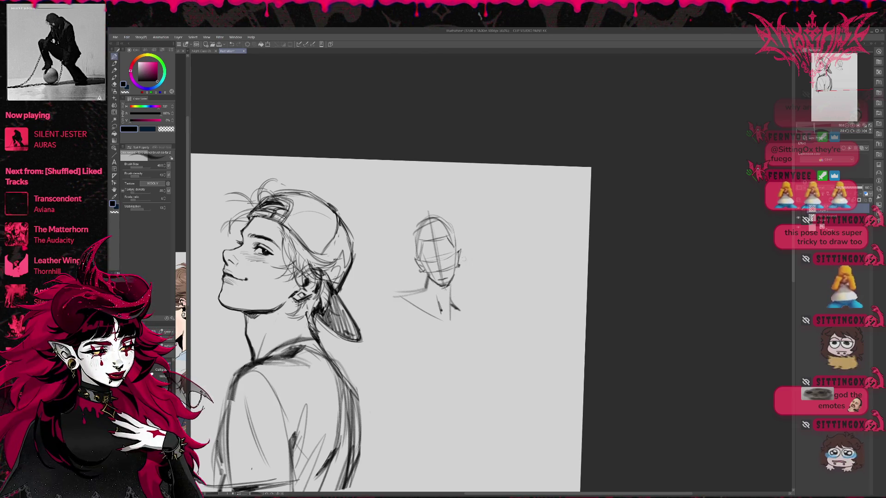
mouse_move(416, 300)
left_mouse_down()
mouse_move(468, 319)
mouse_move(434, 391)
mouse_move(458, 391)
left_mouse_up()
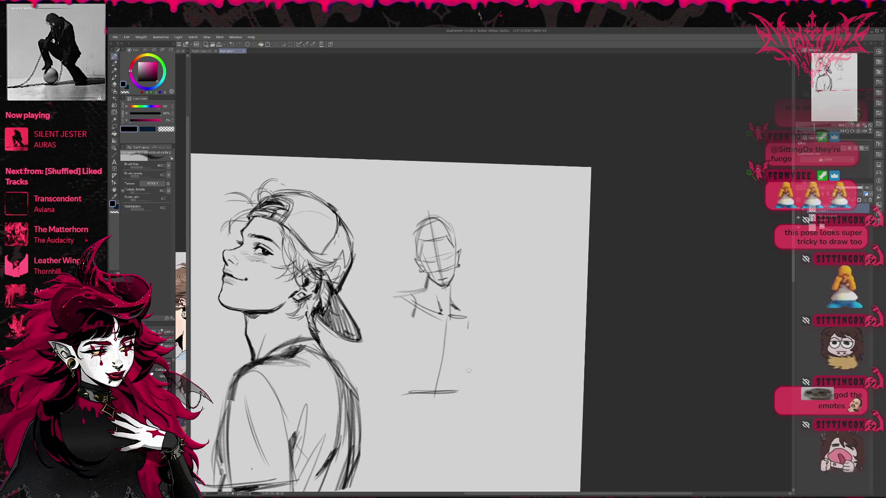
mouse_move(418, 303)
left_mouse_down()
mouse_move(391, 282)
mouse_move(410, 289)
left_mouse_up()
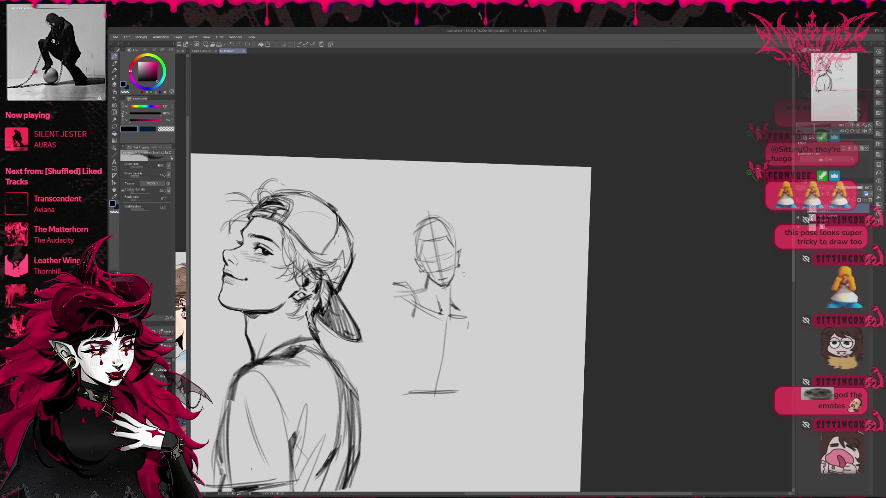
left_click_drag(460, 270, 471, 282)
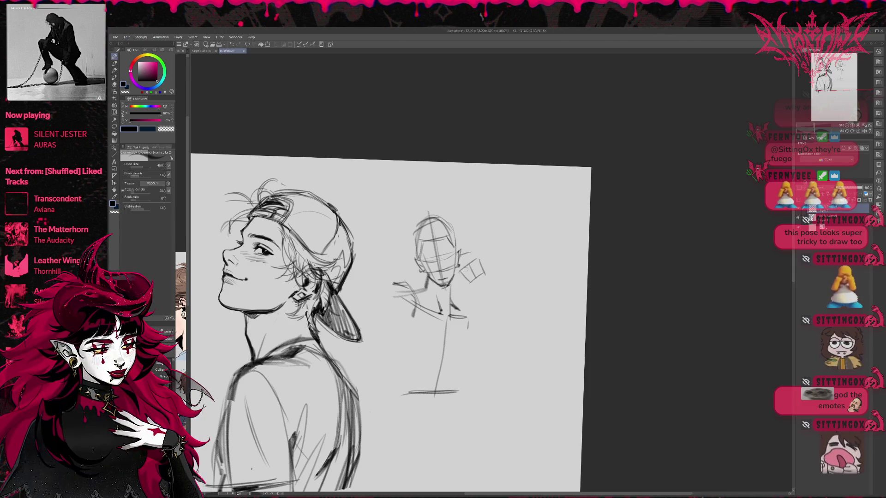
Draw the small figure's arm ending in a hand, then mirror the view to check.
left_click_drag(476, 281, 490, 305)
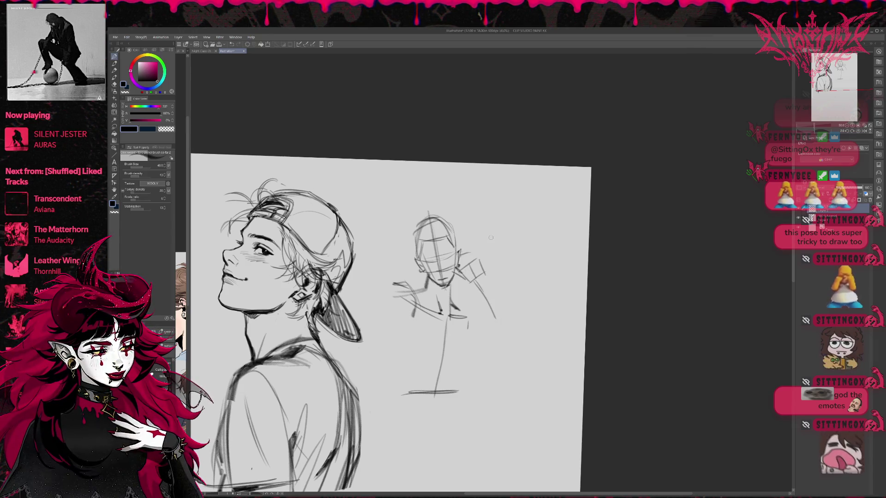
key("ctrl+z")
key("ctrl+z")
left_click_drag(480, 278, 503, 343)
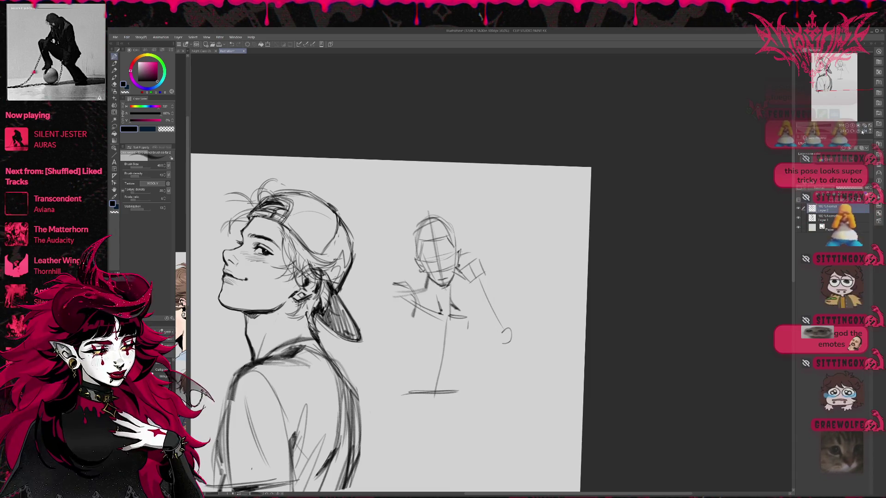
left_click(864, 132)
Undo the long arm, sketch the hand beside the head, and erase the lower body lines.
key("ctrl+z")
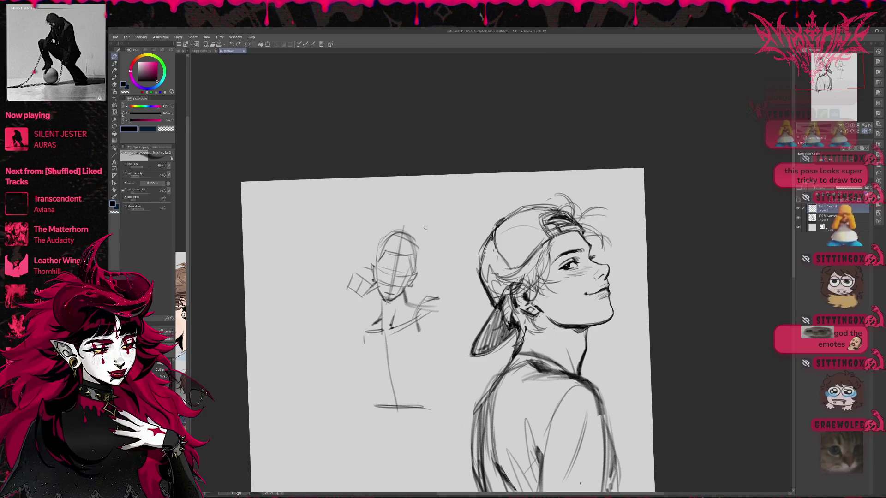
mouse_move(355, 274)
left_mouse_down()
mouse_move(365, 264)
mouse_move(369, 275)
mouse_move(375, 263)
left_mouse_up()
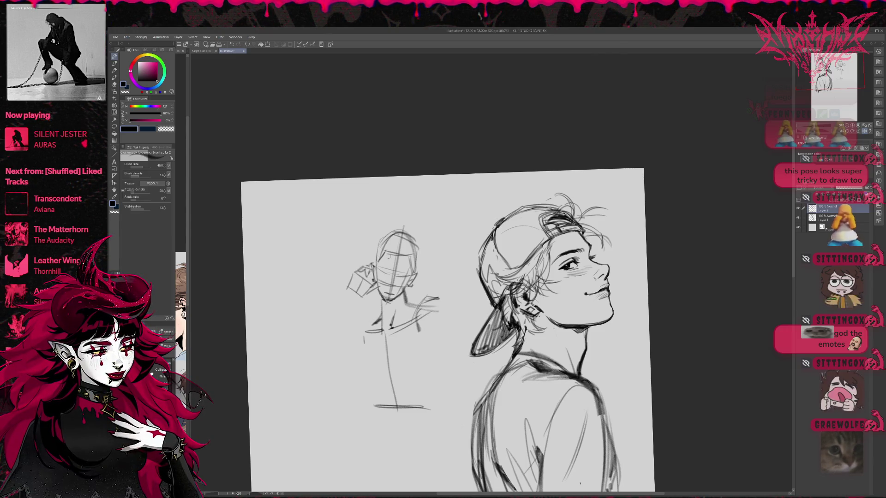
mouse_move(361, 295)
left_mouse_down()
mouse_move(369, 298)
mouse_move(350, 344)
mouse_move(357, 299)
mouse_move(380, 329)
mouse_move(383, 315)
mouse_move(357, 329)
mouse_move(359, 321)
mouse_move(355, 345)
mouse_move(380, 402)
mouse_move(405, 331)
mouse_move(376, 336)
mouse_move(415, 306)
mouse_move(432, 308)
left_mouse_up()
key("e")
key("p")
left_click_drag(383, 330, 419, 322)
mouse_move(405, 294)
left_mouse_down()
mouse_move(427, 319)
mouse_move(367, 343)
mouse_move(390, 330)
left_mouse_up()
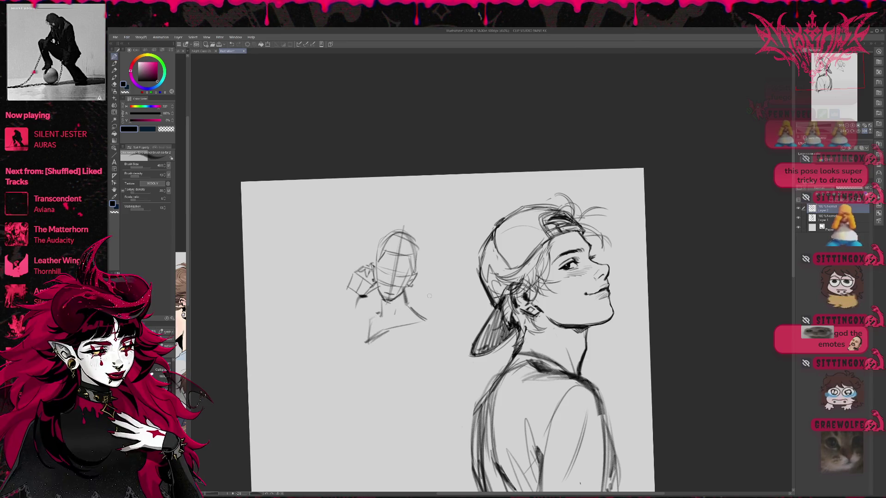
Sketch the raised arm from hand to elbow, then flip the view back and add torso strokes.
left_click_drag(356, 299, 327, 371)
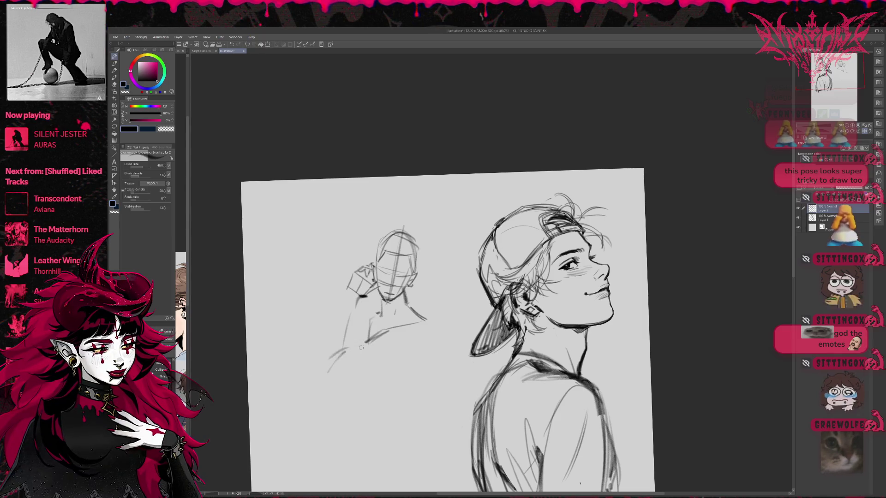
key("ctrl+z")
key("ctrl+z")
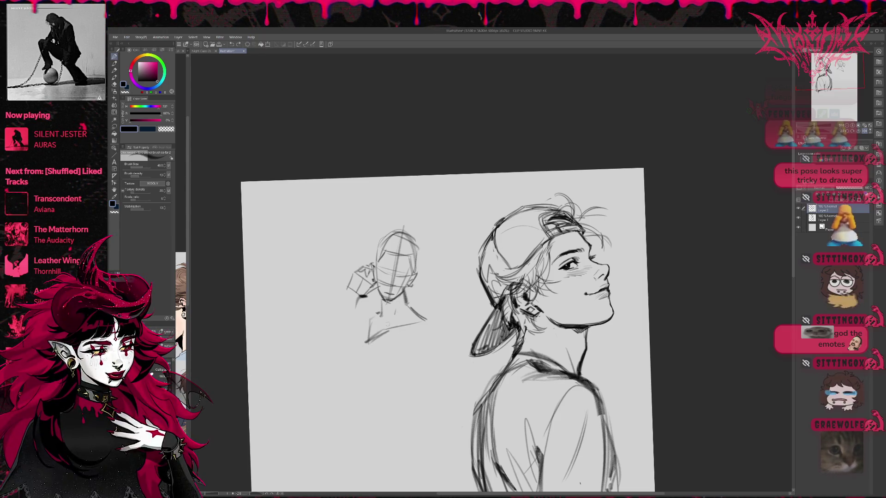
mouse_move(342, 341)
left_mouse_down()
mouse_move(333, 363)
mouse_move(327, 354)
left_mouse_up()
key("ctrl+z")
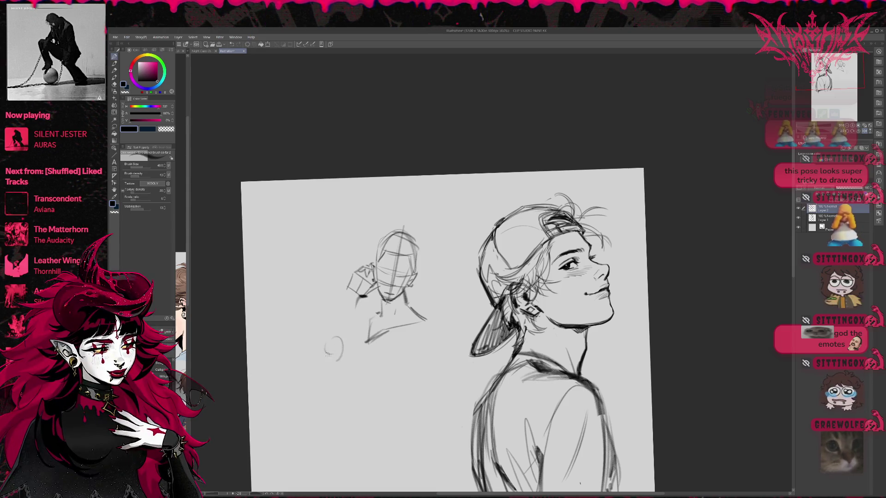
left_click_drag(353, 275, 324, 350)
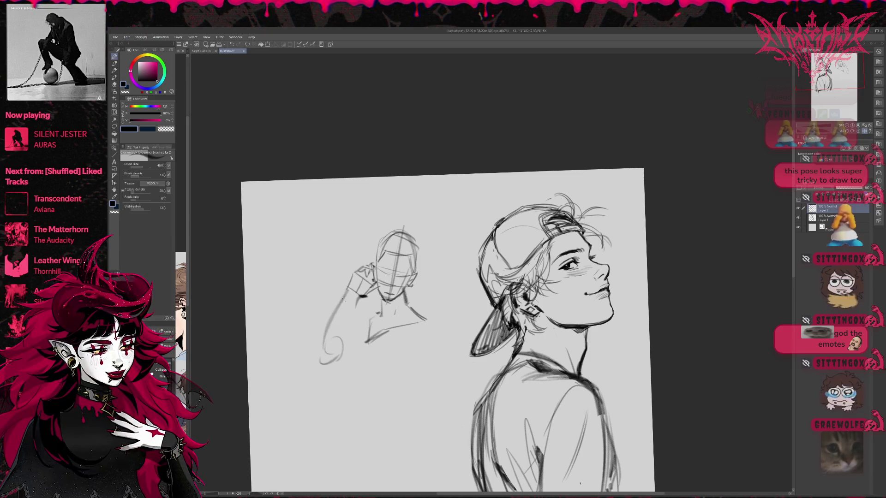
left_click(867, 131)
mouse_move(632, 316)
left_mouse_down()
mouse_move(525, 338)
mouse_move(556, 381)
left_mouse_up()
mouse_move(499, 336)
left_mouse_down()
mouse_move(515, 340)
mouse_move(531, 365)
mouse_move(507, 330)
left_mouse_up()
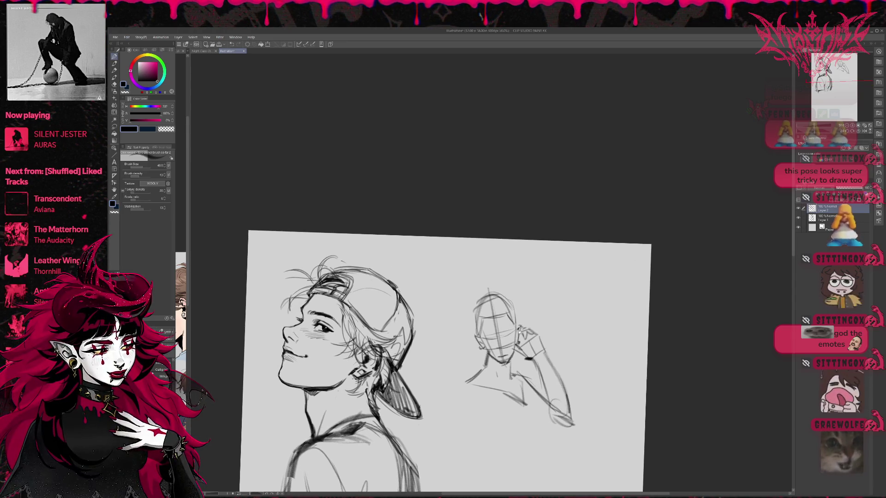
Refine the small figure's raised arm and extend the line beneath it.
left_click_drag(540, 306, 533, 382)
left_click_drag(526, 331, 540, 357)
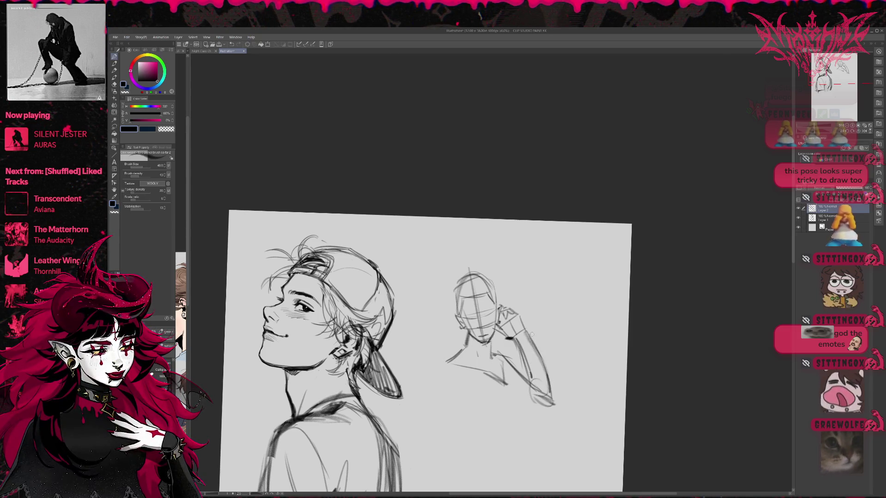
mouse_move(523, 327)
left_mouse_down()
mouse_move(552, 389)
mouse_move(553, 427)
left_mouse_up()
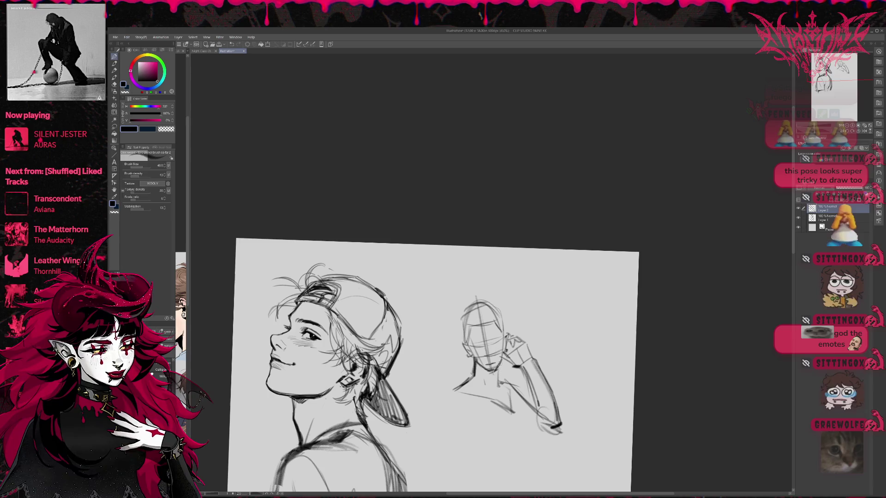
left_click_drag(516, 386, 508, 362)
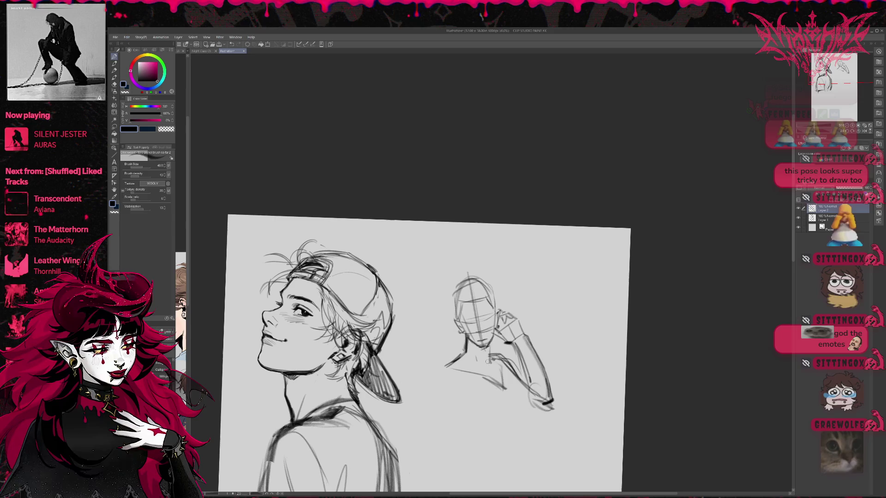
mouse_move(522, 359)
left_mouse_down()
mouse_move(532, 369)
mouse_move(537, 314)
mouse_move(535, 334)
left_mouse_up()
left_click_drag(526, 381, 518, 349)
left_click_drag(528, 387, 521, 400)
left_click_drag(531, 326, 539, 336)
Sketch and redo the torso contour and chest lines, then start the hood outline.
left_click_drag(465, 430, 525, 433)
left_click_drag(498, 355, 472, 419)
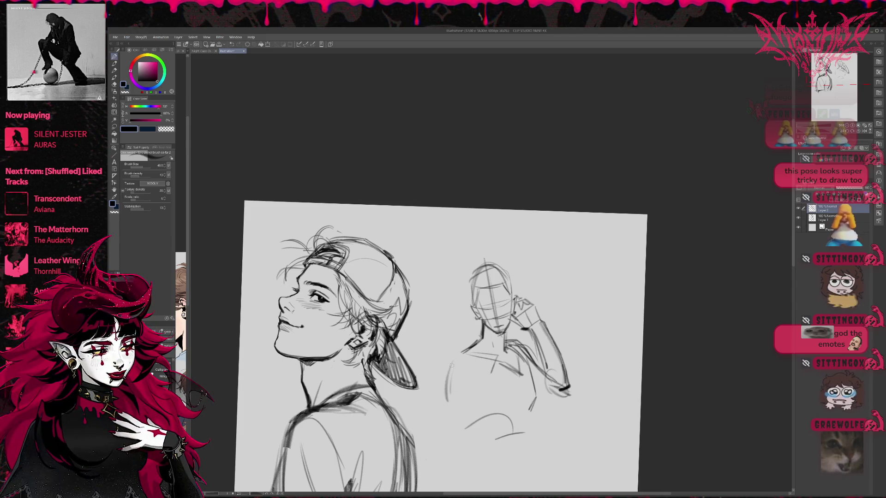
left_click_drag(458, 360, 452, 427)
mouse_move(454, 393)
left_mouse_down()
mouse_move(479, 388)
mouse_move(475, 423)
left_mouse_up()
key("ctrl+z")
key("ctrl+z")
key("ctrl+z")
mouse_move(485, 378)
left_mouse_down()
mouse_move(480, 422)
mouse_move(476, 400)
left_mouse_up()
left_click_drag(459, 354, 453, 429)
mouse_move(560, 345)
left_mouse_down()
mouse_move(552, 358)
mouse_move(546, 327)
left_mouse_up()
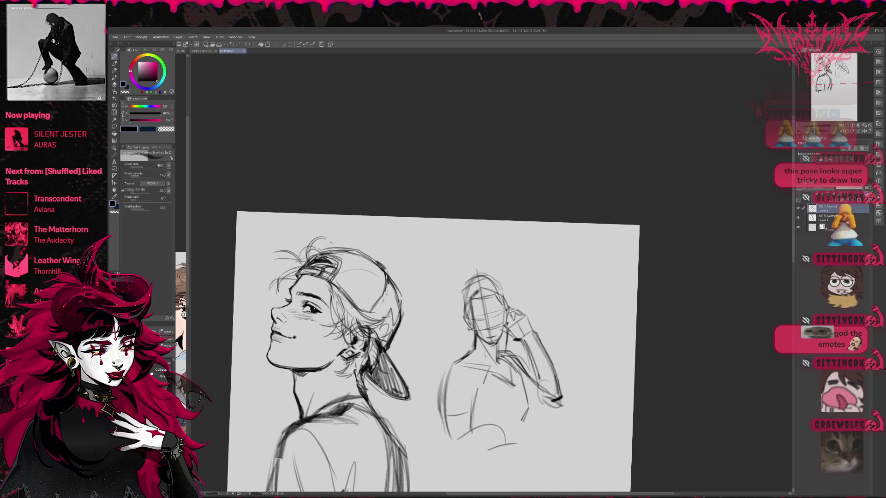
left_click_drag(460, 293, 456, 351)
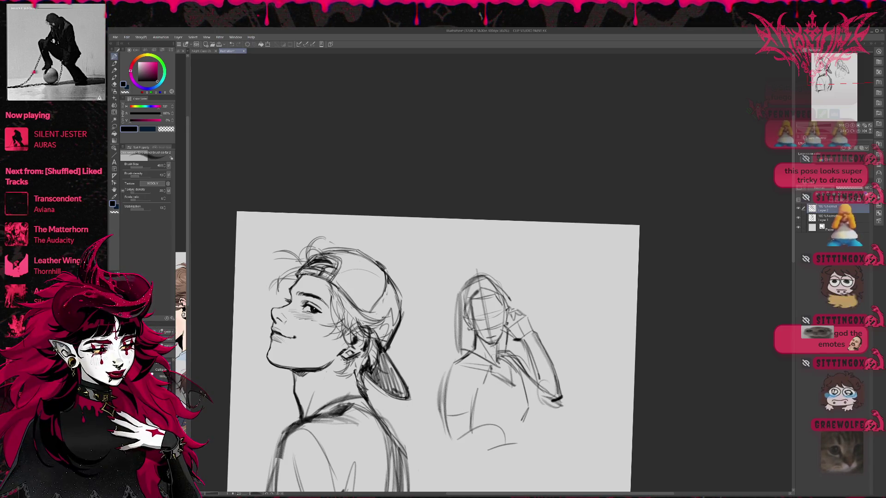
Sketch torso folds, the shoulder and upper arm, and refine the raised hand and elbow.
left_click_drag(510, 359, 526, 436)
mouse_move(525, 434)
left_mouse_down()
mouse_move(532, 373)
mouse_move(533, 422)
left_mouse_up()
left_click_drag(452, 398, 481, 416)
mouse_move(466, 352)
left_mouse_down()
mouse_move(439, 395)
mouse_move(445, 450)
left_mouse_up()
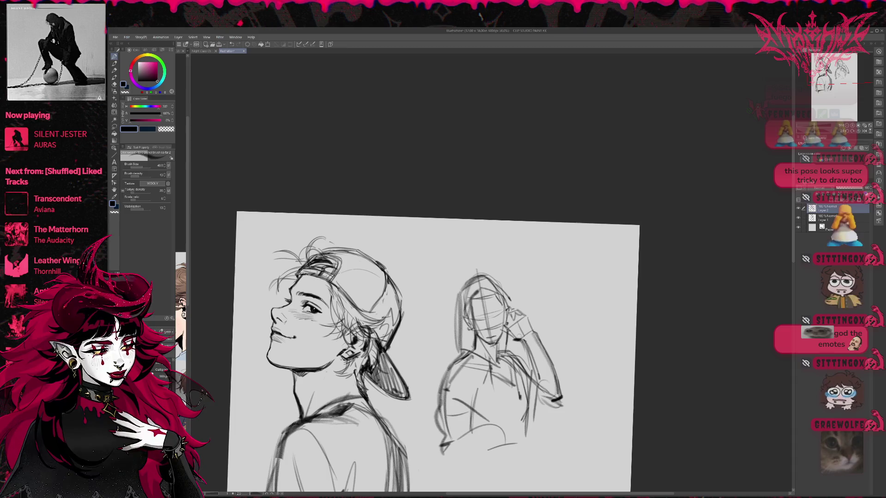
mouse_move(522, 341)
left_mouse_down()
mouse_move(549, 342)
mouse_move(530, 358)
mouse_move(568, 393)
left_mouse_up()
mouse_move(540, 356)
left_mouse_down()
mouse_move(537, 418)
mouse_move(566, 403)
mouse_move(531, 421)
mouse_move(530, 446)
left_mouse_up()
Draw lines from the elbow down the torso, then erase the cross-hatching in the lower torso.
mouse_move(527, 414)
left_mouse_down()
mouse_move(513, 442)
mouse_move(507, 384)
left_mouse_up()
mouse_move(504, 438)
left_mouse_down()
mouse_move(508, 362)
mouse_move(505, 433)
left_mouse_up()
key("ctrl+z")
key("ctrl+z")
left_click_drag(516, 367, 509, 433)
key("e")
left_click_drag(527, 399, 528, 420)
left_click_drag(486, 392, 454, 423)
left_click_drag(445, 388, 442, 410)
left_click_drag(471, 429, 497, 426)
Redraw fresh torso lines and add a dark line to the figure's face.
key("p")
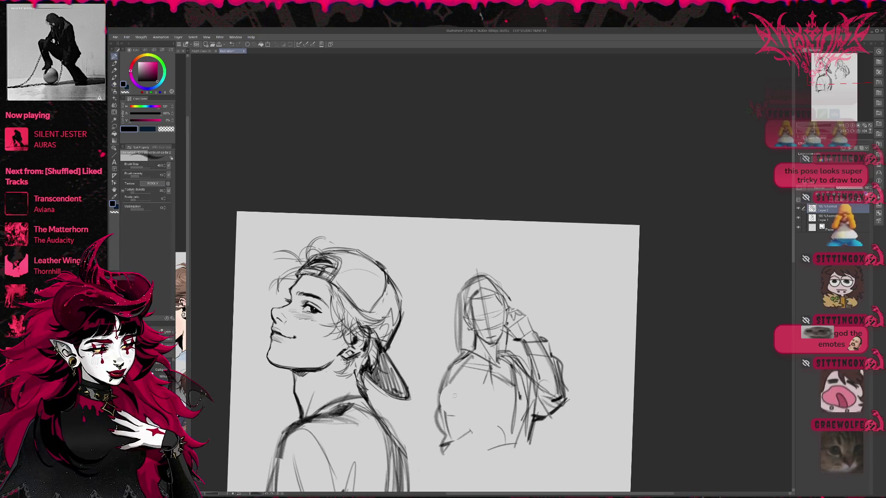
left_click_drag(478, 383, 469, 428)
left_click_drag(477, 392, 475, 438)
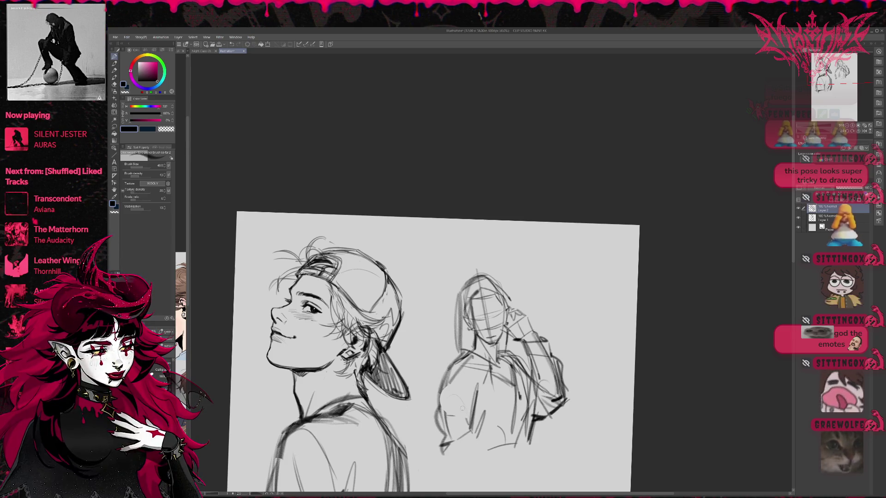
left_click_drag(566, 309, 570, 311)
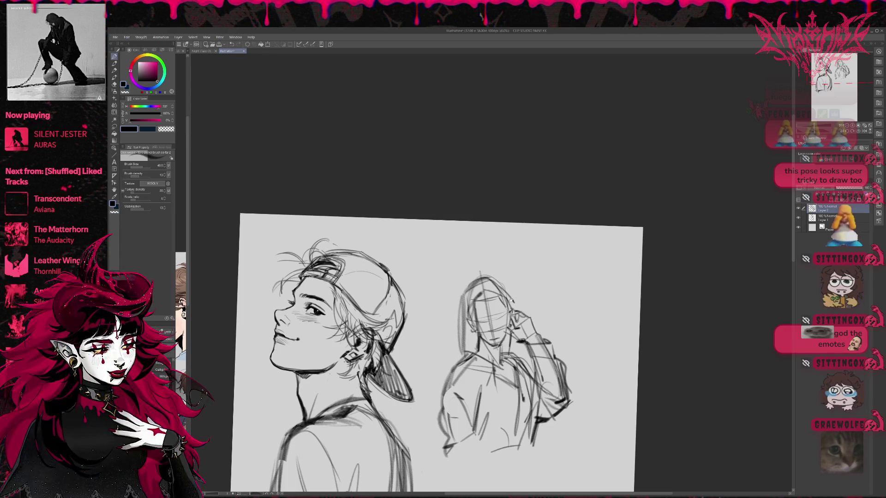
left_click_drag(511, 301, 518, 320)
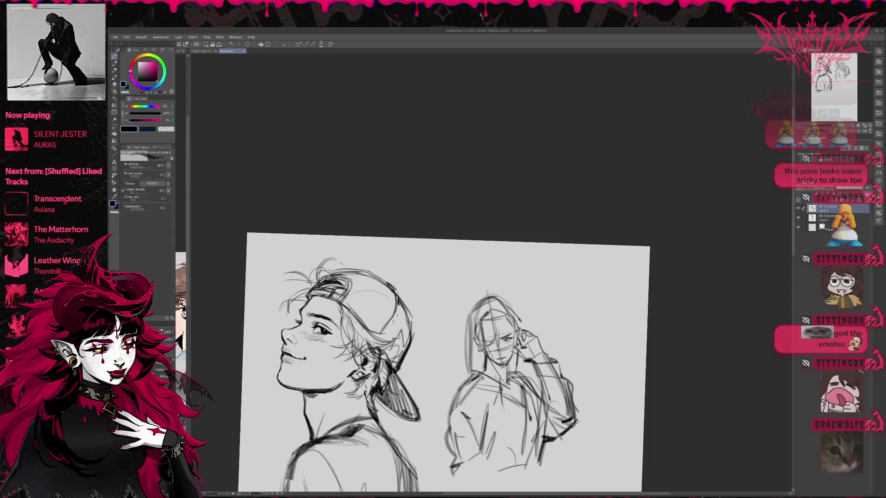
left_click_drag(508, 326, 512, 340)
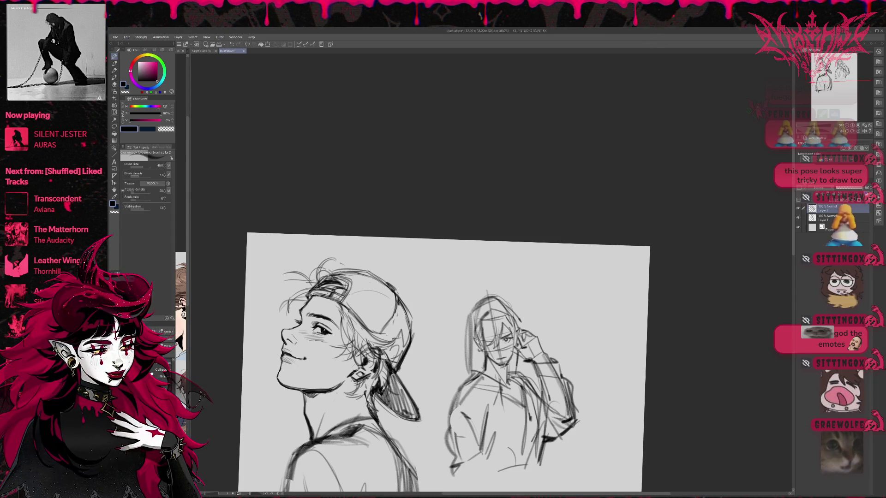
Erase strokes atop the hooded head, draw the shoulder line, and lighten the face strokes.
key("r")
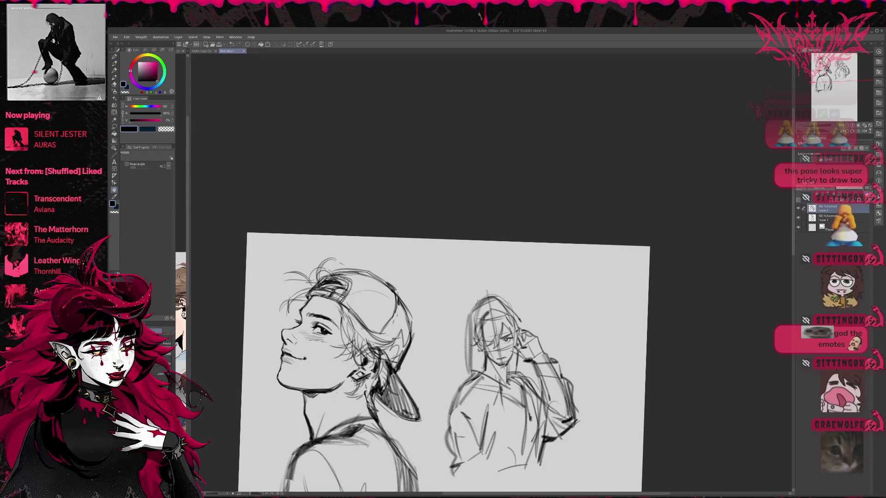
key("e")
mouse_move(480, 295)
left_mouse_down()
mouse_move(494, 319)
mouse_move(471, 349)
mouse_move(502, 300)
left_mouse_up()
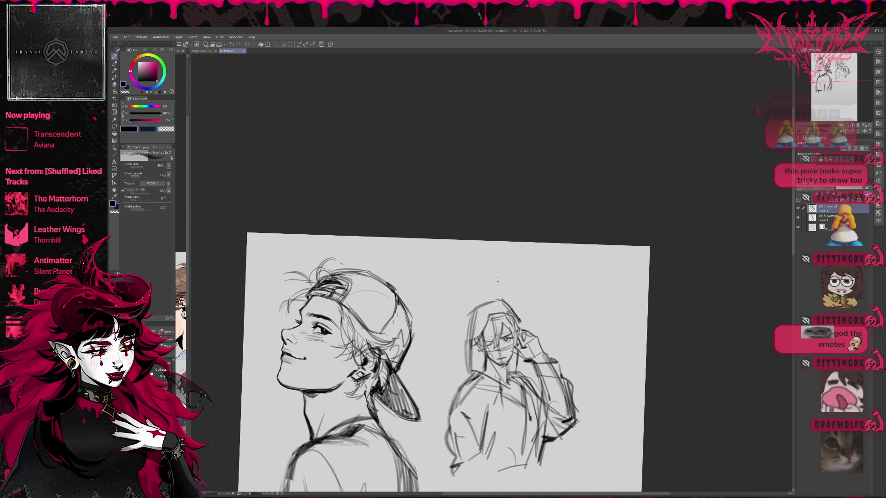
left_click_drag(444, 406, 470, 374)
key("e")
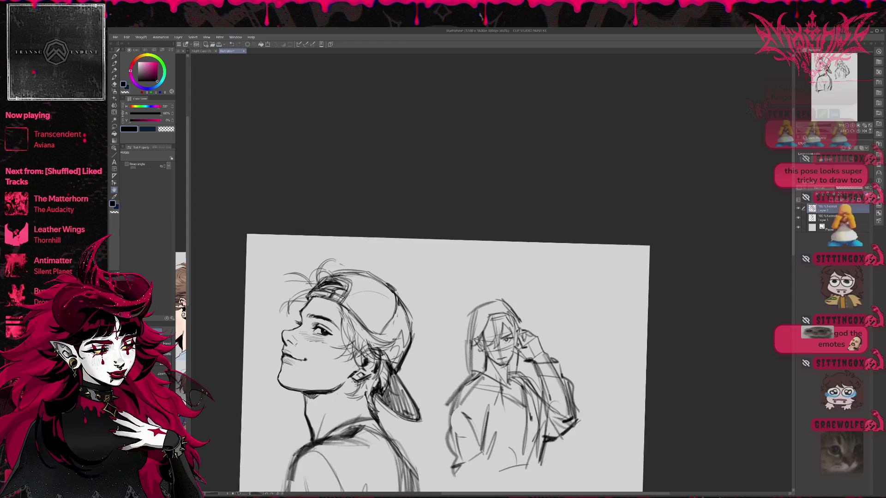
mouse_move(479, 339)
left_mouse_down()
mouse_move(489, 357)
mouse_move(487, 334)
left_mouse_up()
key("p")
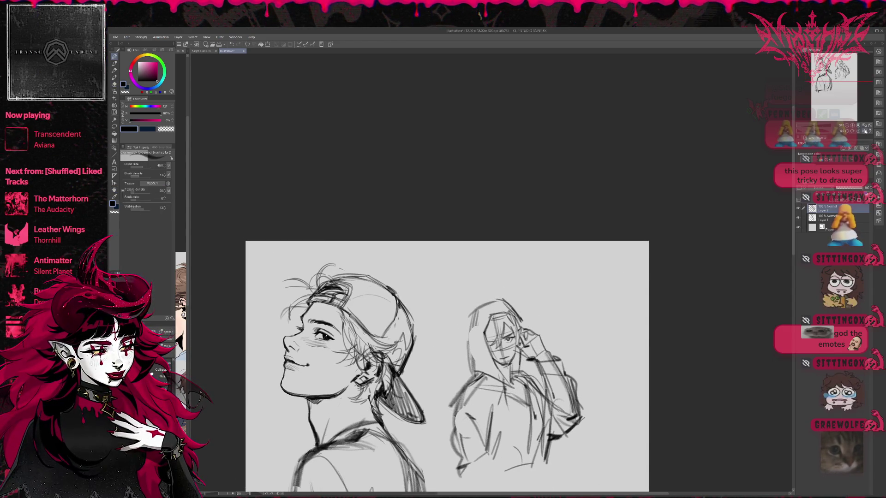
Mirror the canvas and rework the strokes over the hooded figure's head.
key("h")
key("e")
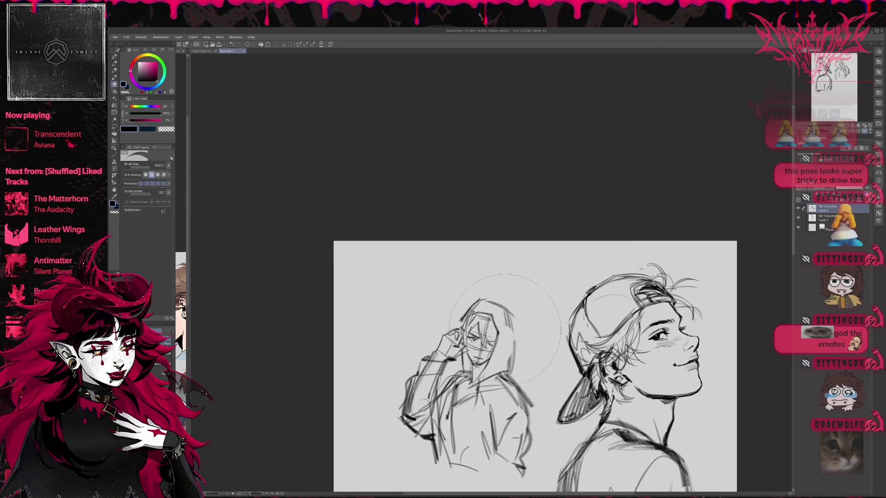
key("p")
mouse_move(473, 306)
left_mouse_down()
mouse_move(515, 316)
mouse_move(514, 339)
left_mouse_up()
key("e")
key("p")
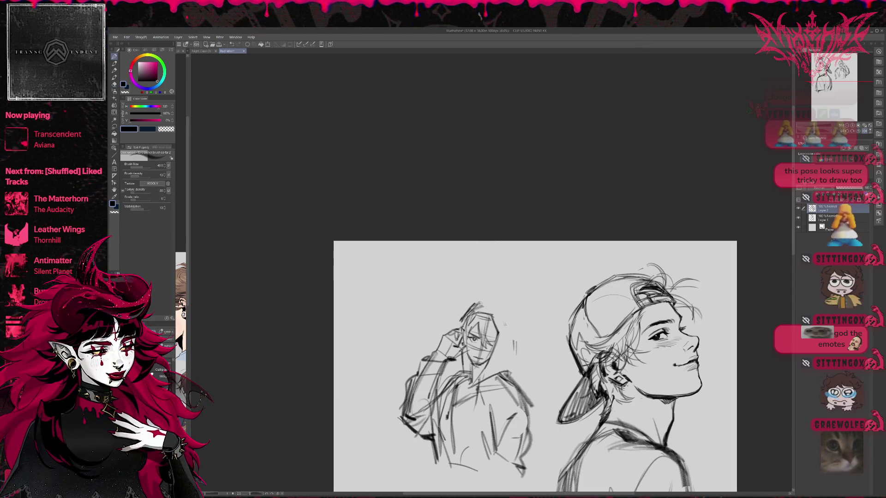
mouse_move(482, 304)
left_mouse_down()
mouse_move(509, 310)
mouse_move(513, 377)
left_mouse_up()
key("e")
key("p")
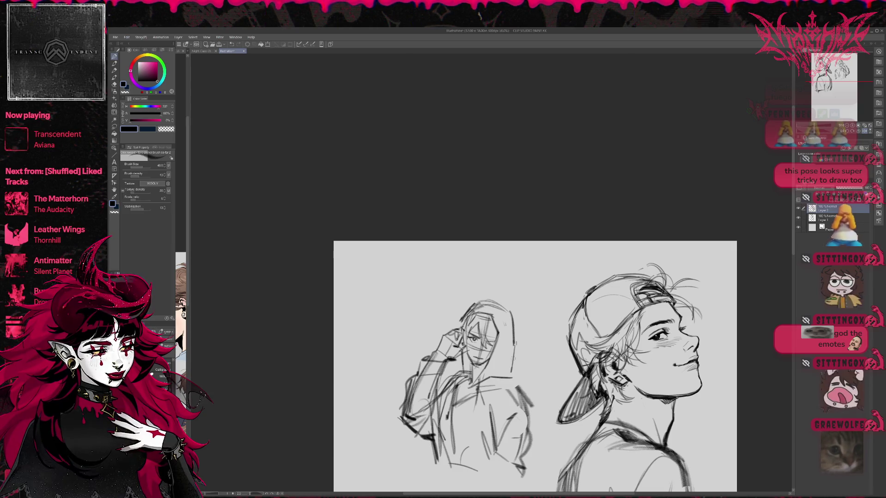
Erase strokes beside the hooded face and flip the canvas horizontally to check proportions.
key("e")
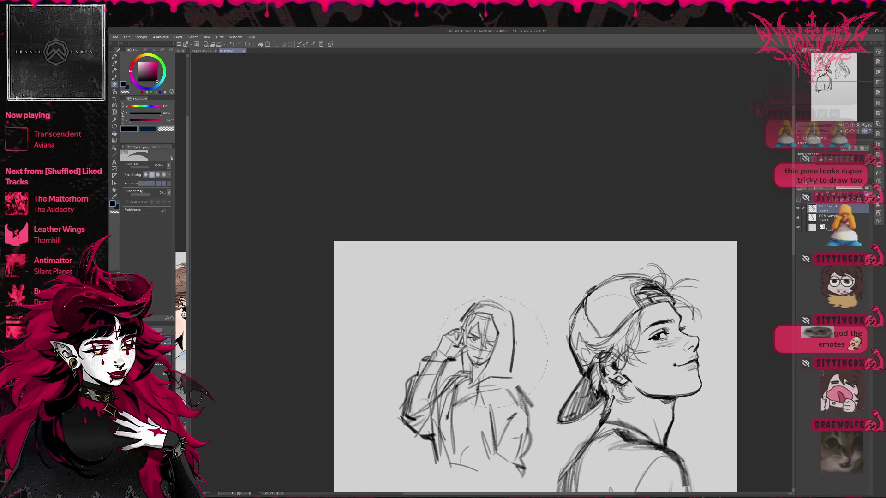
mouse_move(493, 323)
left_mouse_down()
mouse_move(498, 340)
mouse_move(502, 332)
mouse_move(493, 358)
left_mouse_up()
key("p")
key("e")
key("p")
key("e")
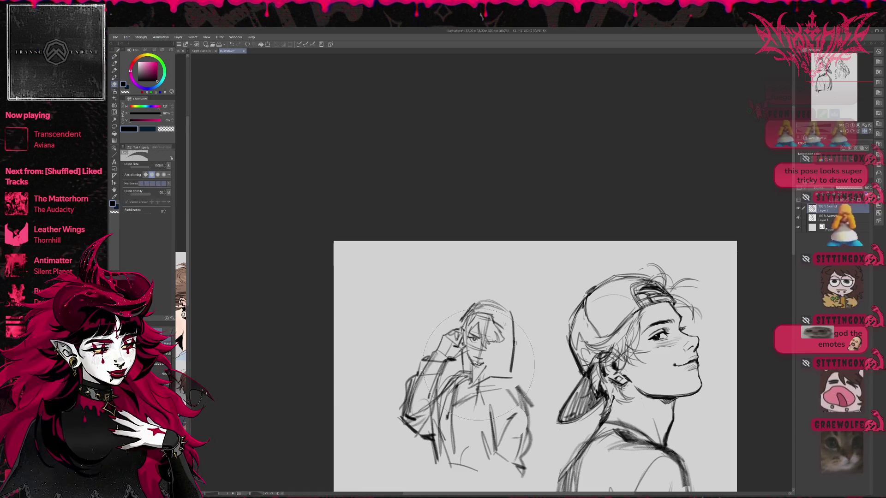
key("p")
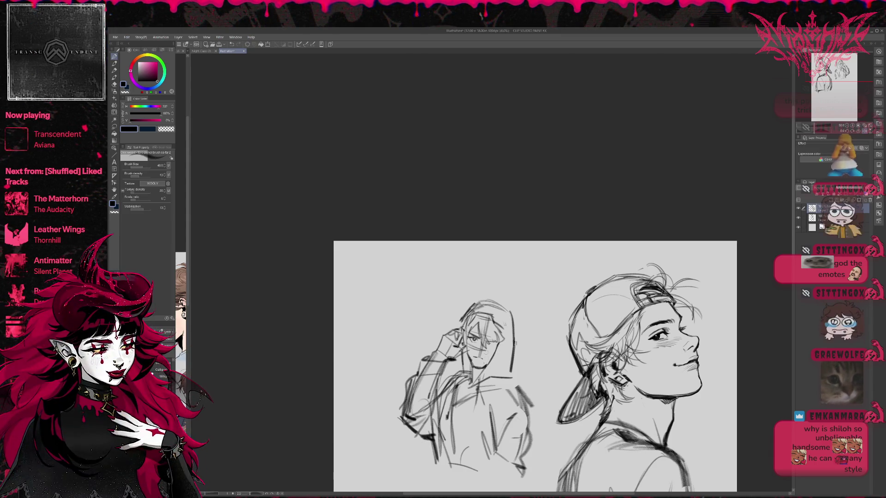
key("e")
key("p")
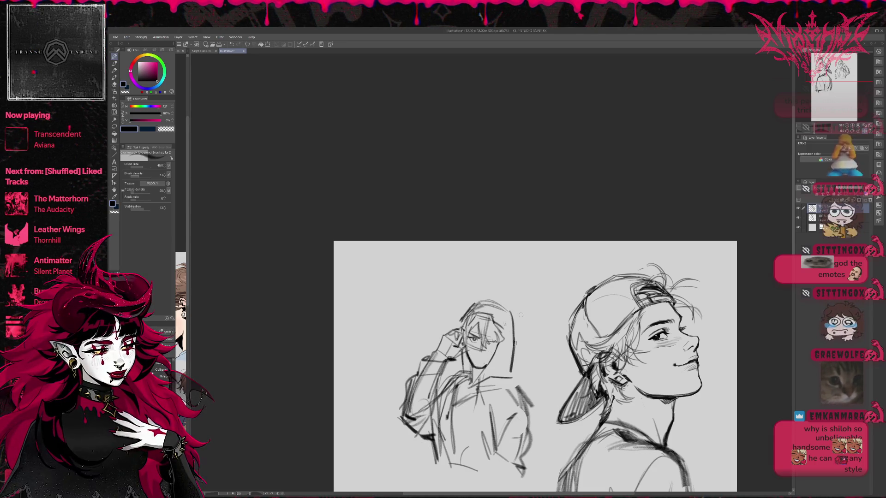
key("h")
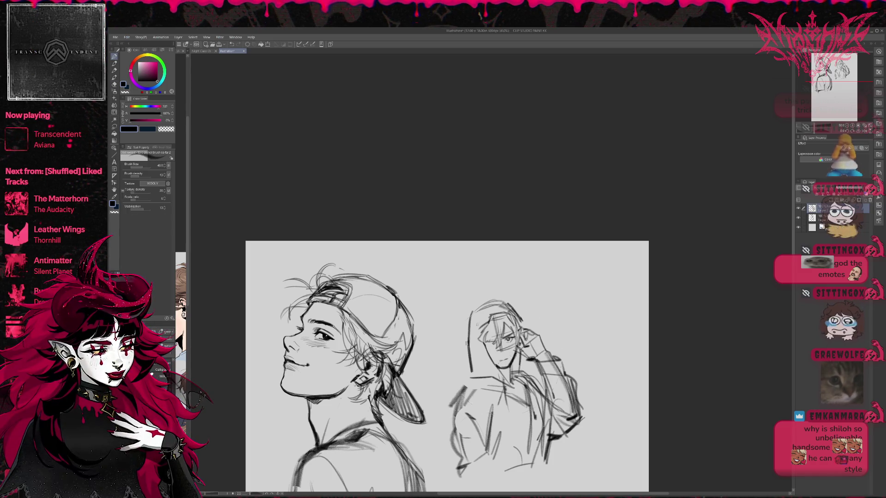
Erase the cluttered strokes on the hooded figure's torso with a large eraser.
key("e")
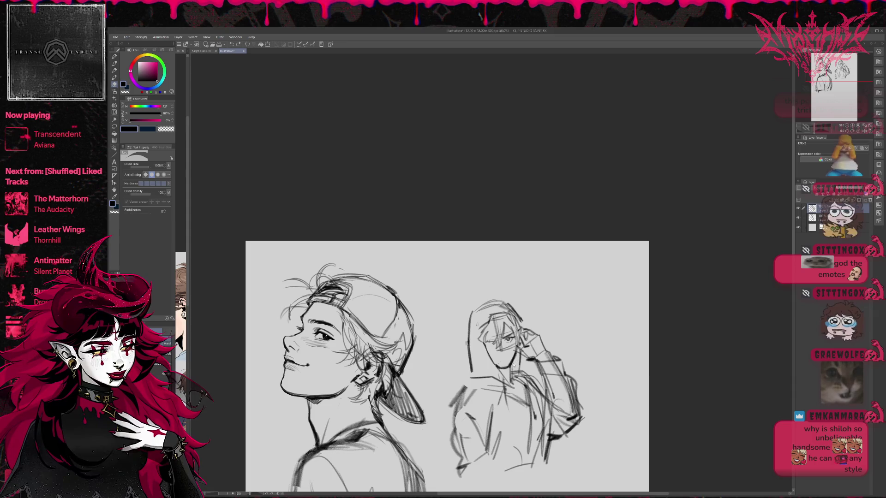
key("p")
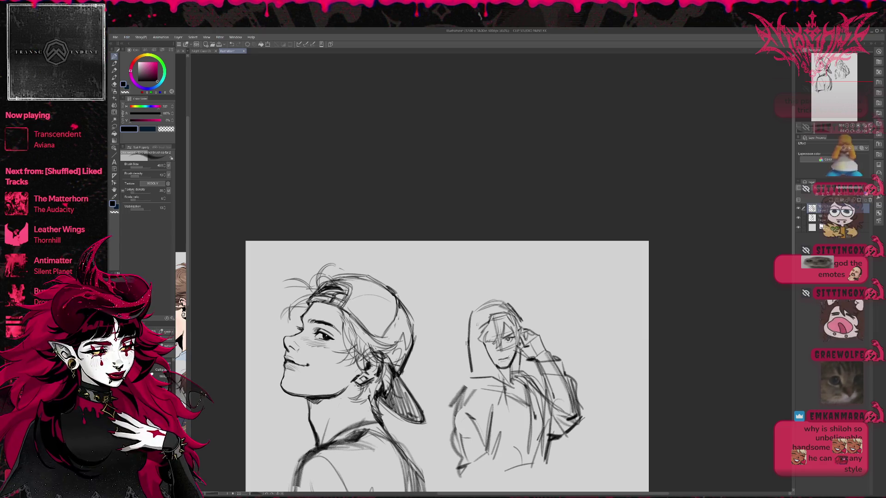
left_click_drag(529, 299, 517, 298)
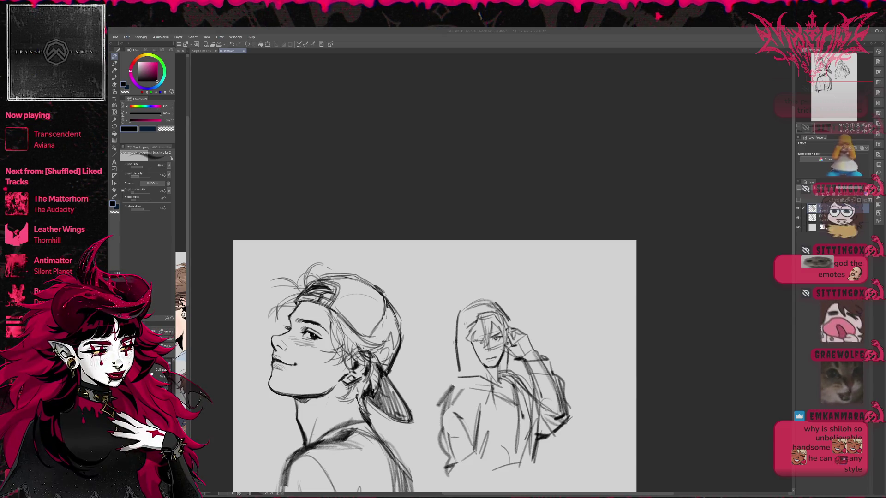
left_click(562, 324)
key("e")
mouse_move(445, 397)
left_mouse_down()
mouse_move(482, 417)
mouse_move(457, 466)
left_mouse_up()
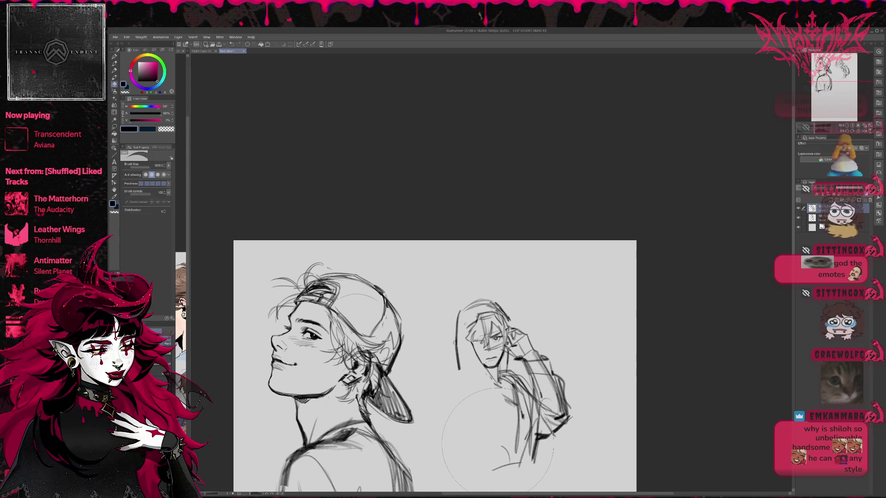
key("p")
Sketch faint head lines and redraw the shoulder stroke higher with an upturned left end.
mouse_move(472, 324)
left_mouse_down()
mouse_move(458, 332)
mouse_move(471, 327)
mouse_move(453, 369)
left_mouse_up()
key("e")
key("p")
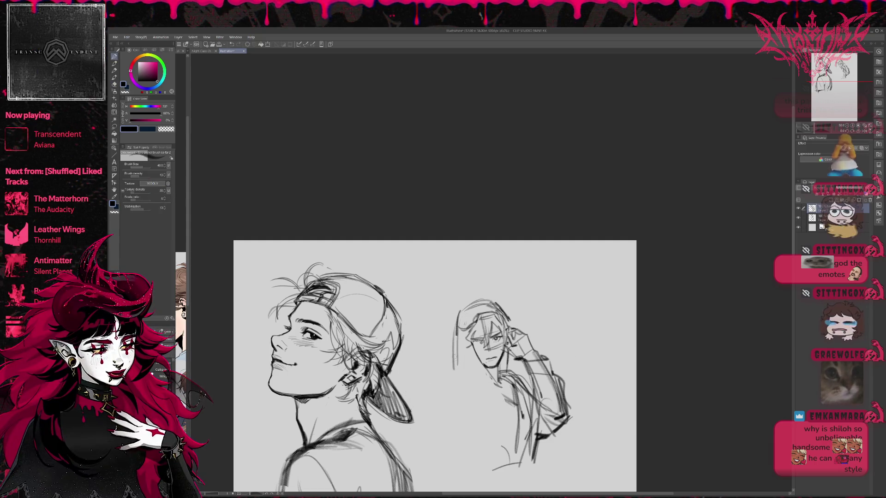
mouse_move(459, 312)
left_mouse_down()
mouse_move(452, 385)
mouse_move(457, 347)
left_mouse_up()
key("ctrl+z")
key("ctrl+z")
key("ctrl+z")
left_click_drag(499, 383, 457, 380)
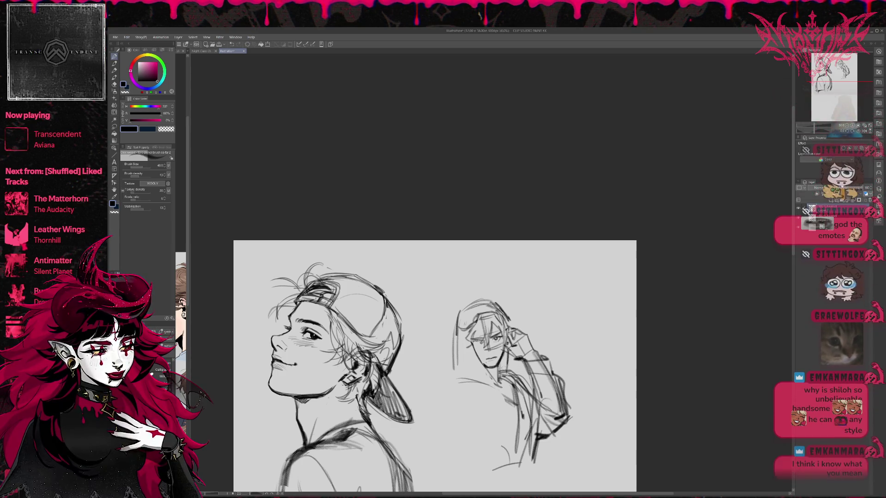
left_click_drag(464, 379, 454, 370)
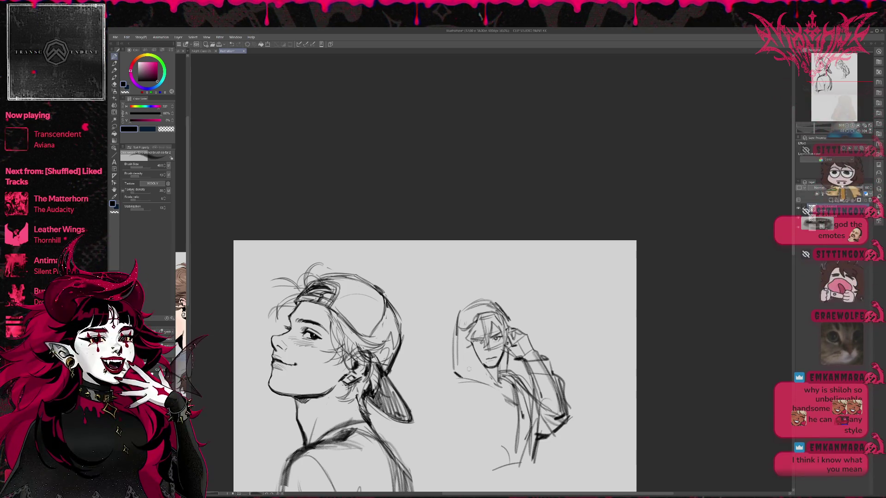
Flip the canvas back to normal and try a jaw-and-neck stroke, undoing it.
key("h")
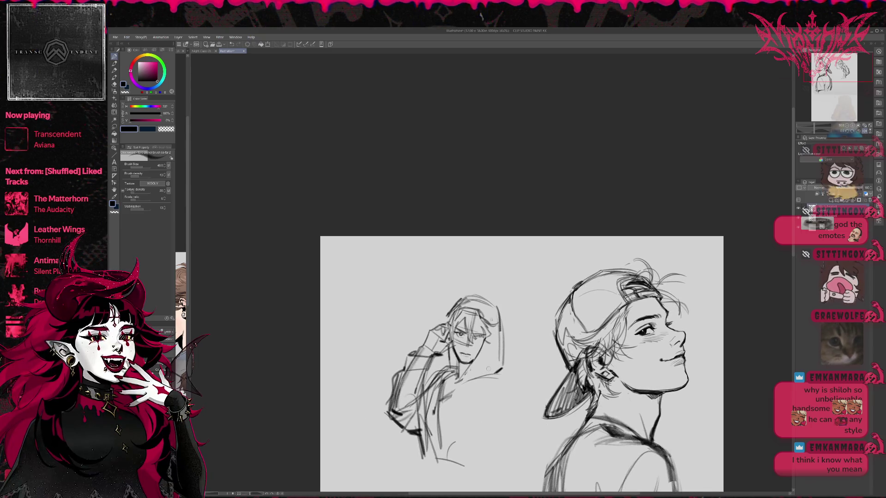
left_click_drag(520, 366, 507, 361)
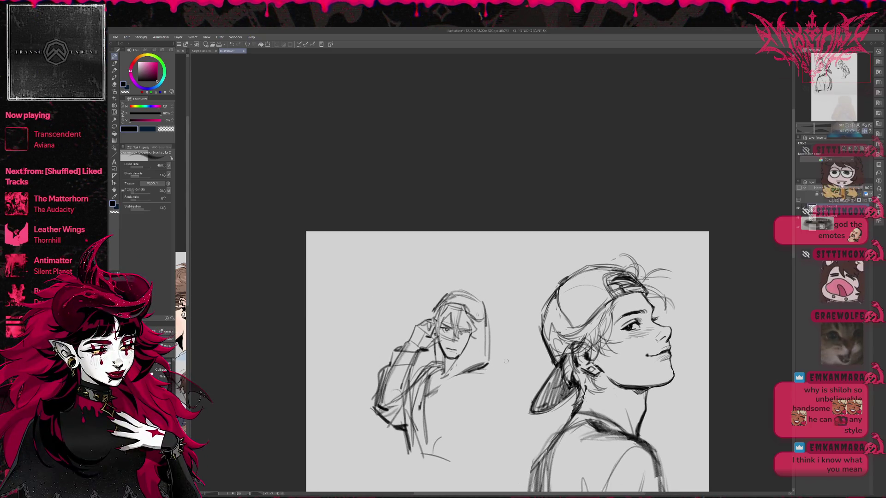
mouse_move(437, 358)
left_mouse_down()
mouse_move(435, 379)
mouse_move(440, 353)
left_mouse_up()
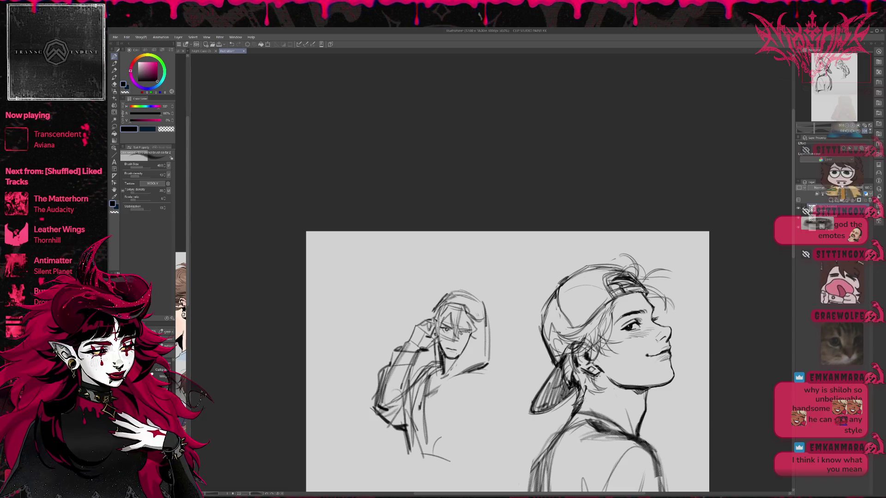
key("ctrl+z")
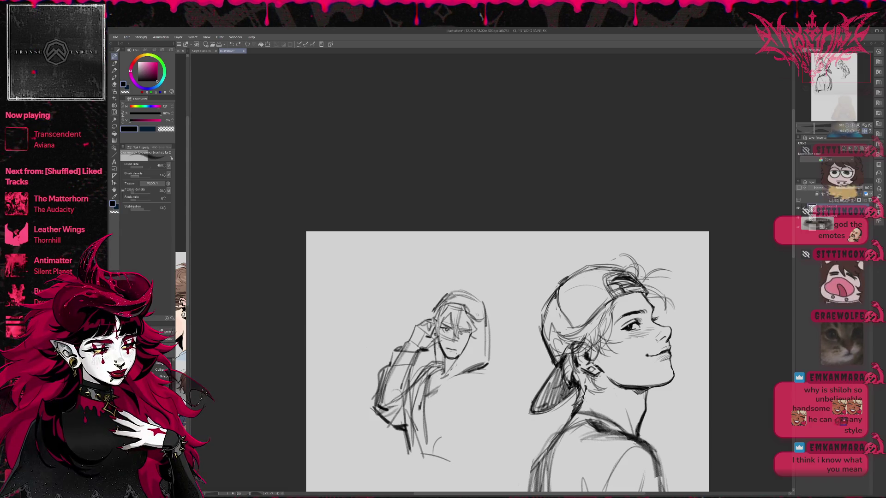
key("e")
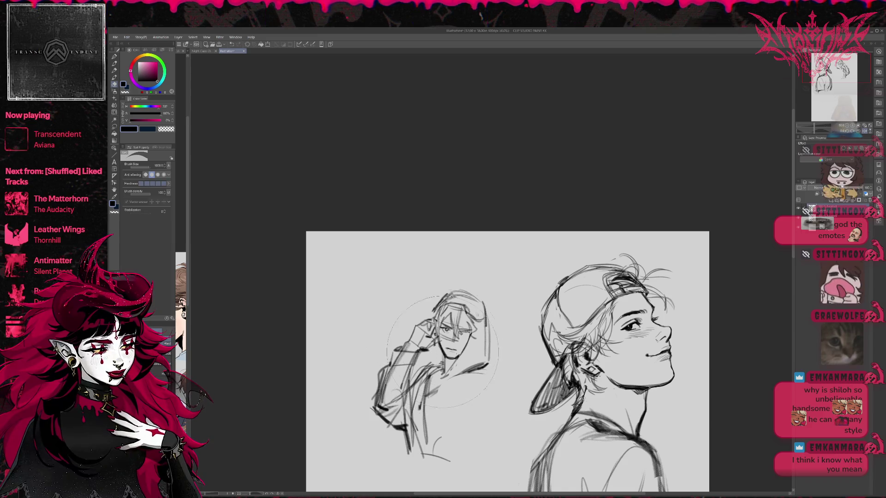
left_click(115, 57)
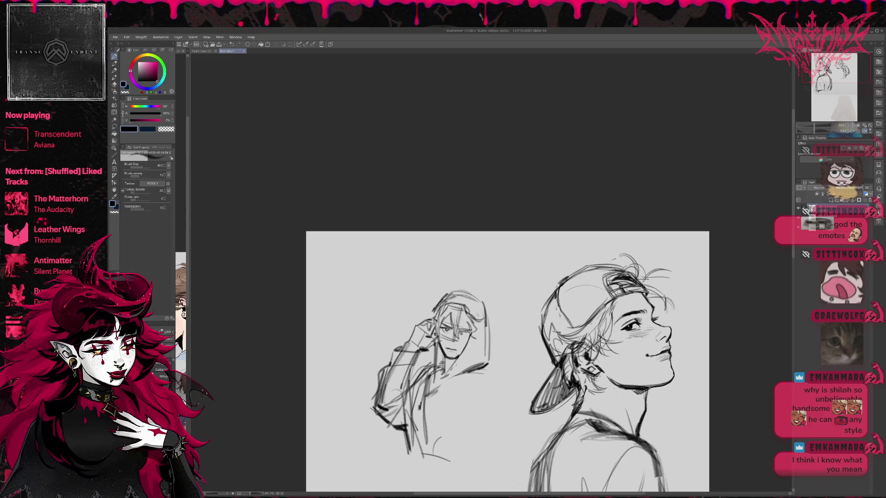
left_click_drag(450, 386, 423, 380)
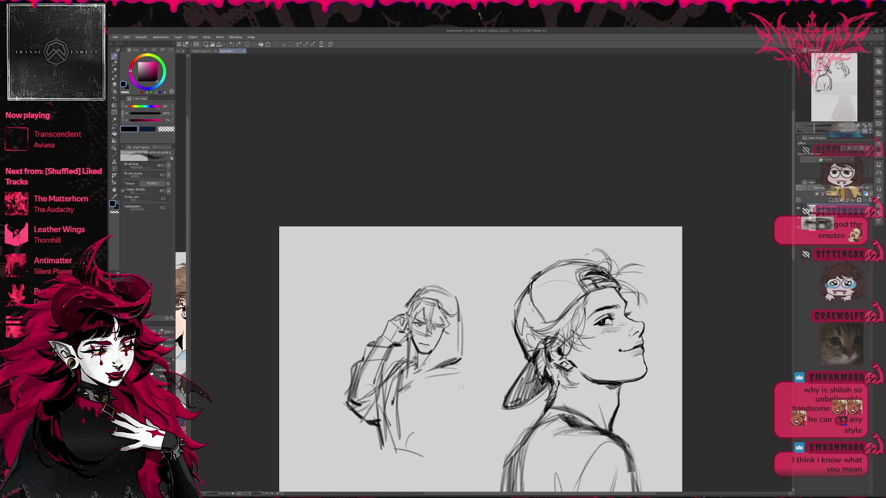
Rotate the hooded sketch slightly with Ctrl+T and commit the transform.
key("ctrl+t")
left_click_drag(487, 350, 501, 356)
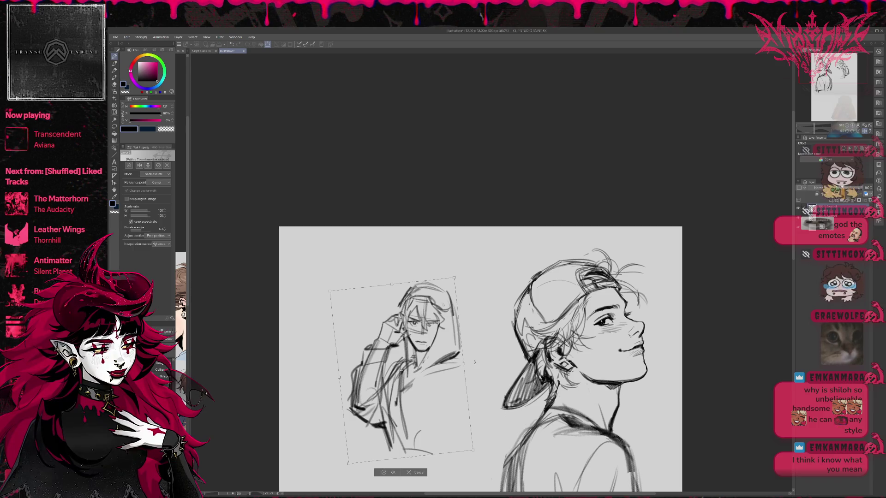
key("Return")
scroll(455, 365, "up", 1)
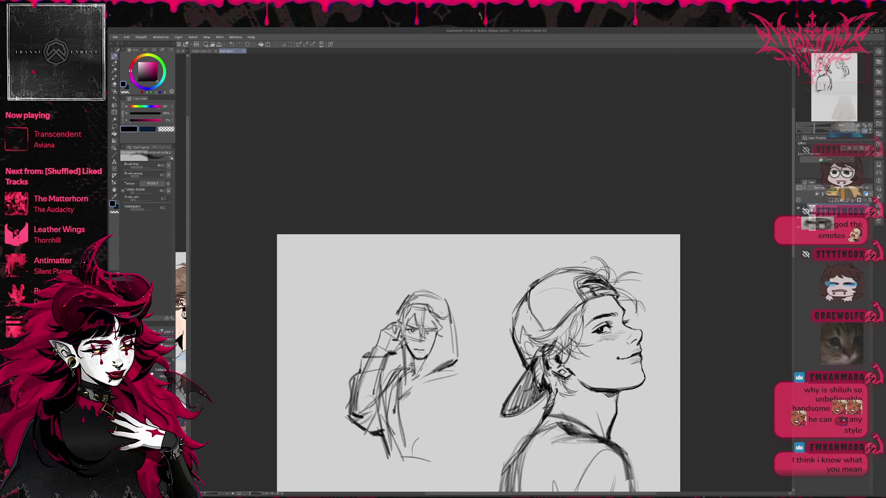
Erase the hooded figure's arm, sleeve, chest and lower strokes.
key("e")
mouse_move(443, 443)
left_mouse_down()
mouse_move(434, 439)
mouse_move(435, 417)
left_mouse_up()
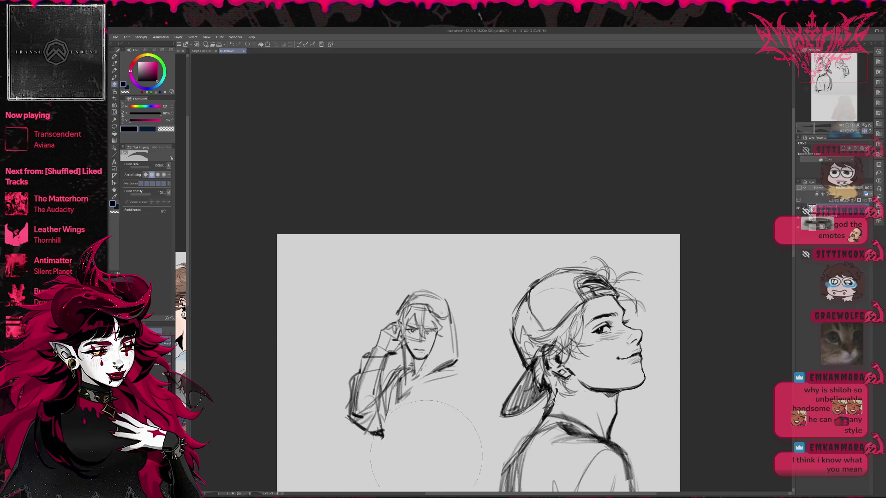
key("p")
left_click_drag(451, 381, 471, 392)
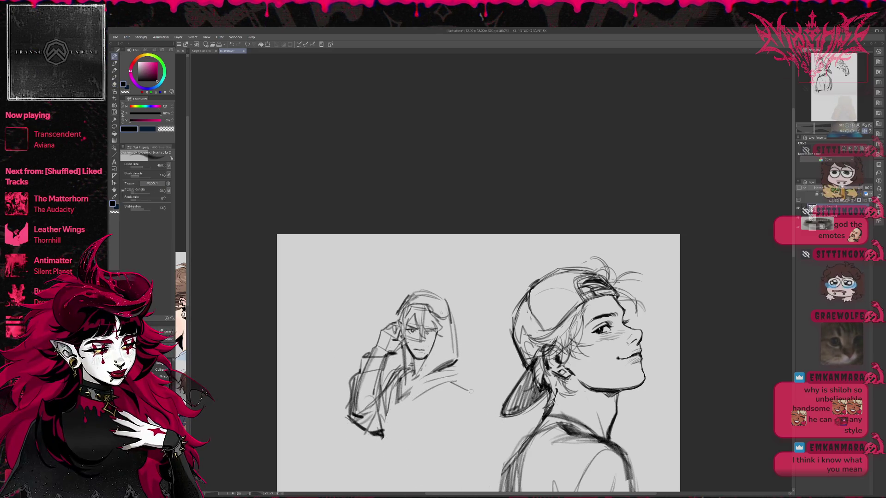
key("e")
mouse_move(369, 353)
left_mouse_down()
mouse_move(365, 401)
mouse_move(386, 378)
mouse_move(392, 404)
left_mouse_up()
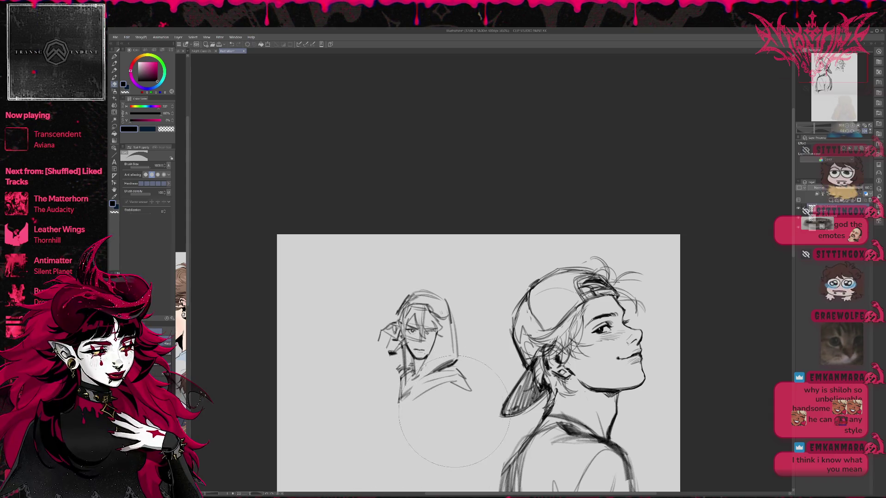
mouse_move(455, 378)
left_mouse_down()
mouse_move(428, 396)
mouse_move(439, 383)
left_mouse_up()
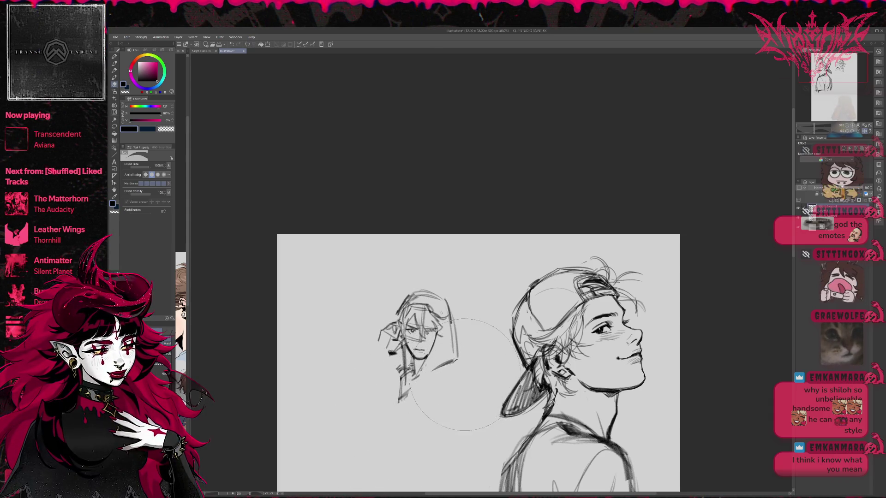
left_click_drag(444, 311, 419, 302)
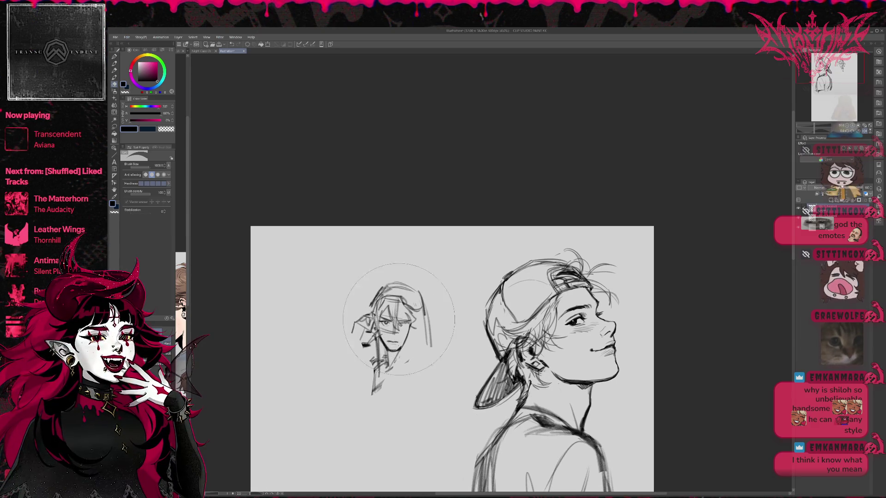
left_click_drag(381, 356, 385, 396)
key("p")
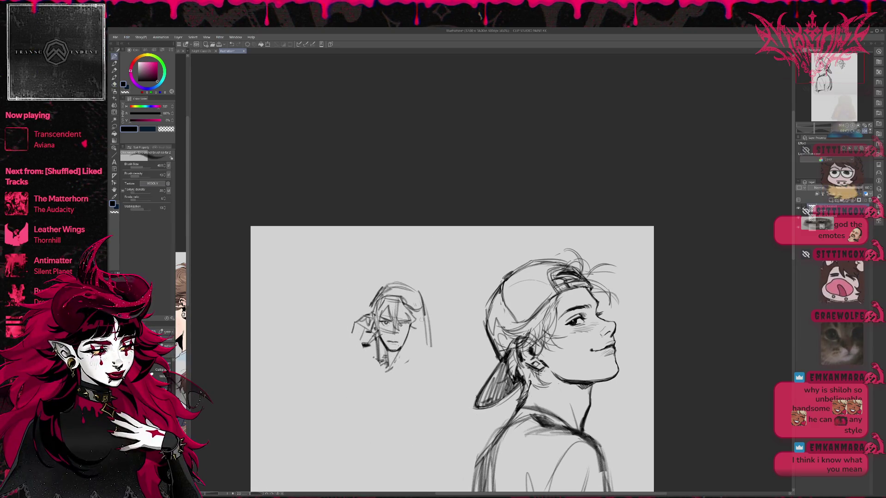
Sketch the ear, hood and sleeve lines, erasing the hand strokes beside the face.
left_click_drag(352, 336, 365, 346)
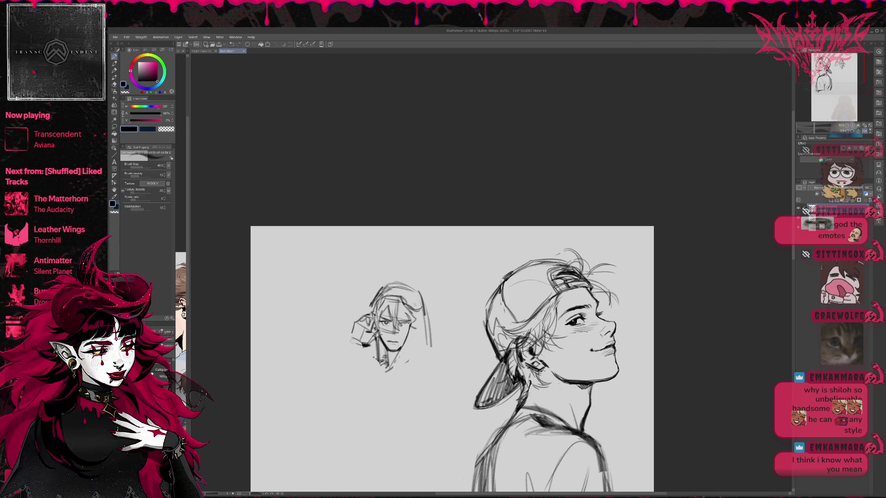
mouse_move(340, 384)
left_mouse_down()
mouse_move(356, 377)
mouse_move(356, 400)
left_mouse_up()
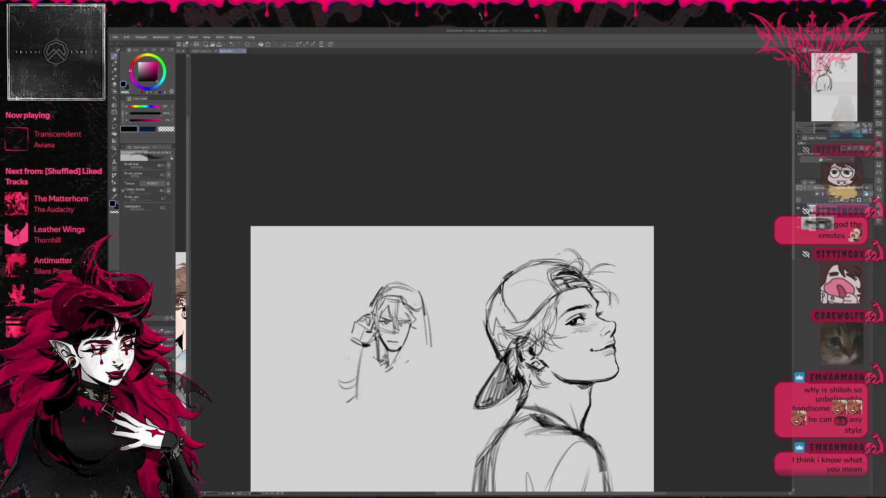
left_click_drag(353, 346, 342, 411)
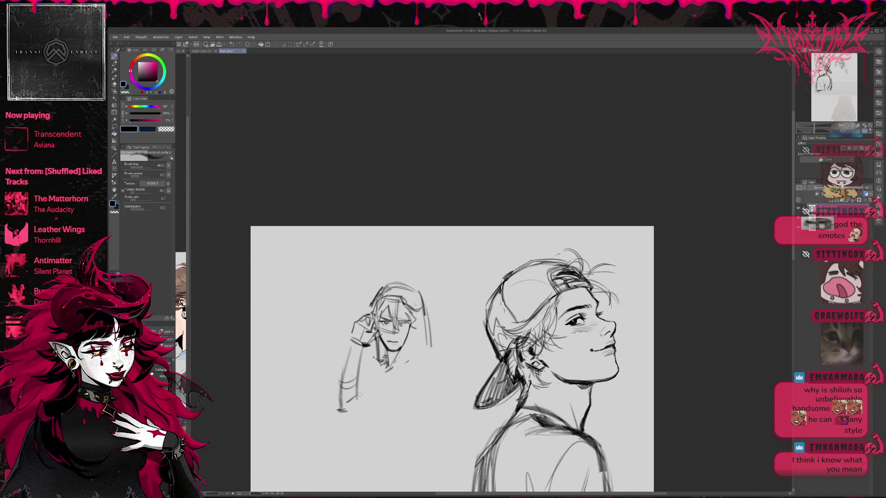
key("e")
mouse_move(342, 319)
left_mouse_down()
mouse_move(362, 341)
mouse_move(340, 401)
mouse_move(396, 397)
left_mouse_up()
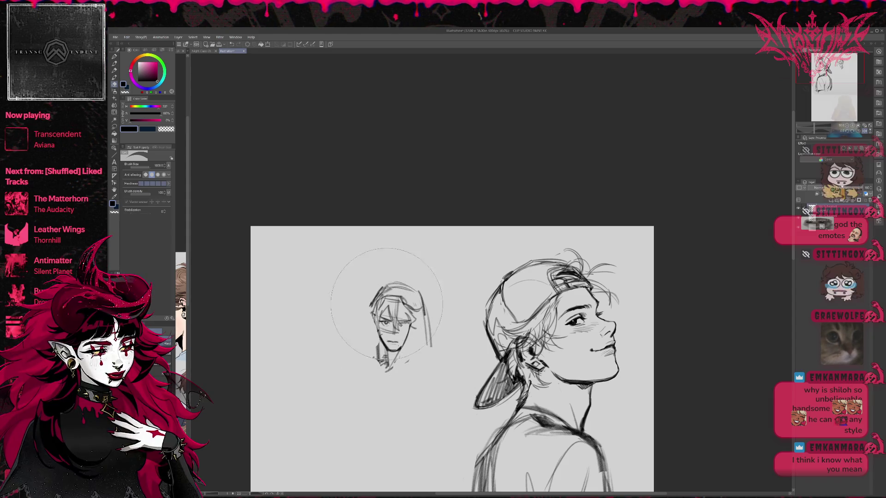
key("p")
mouse_move(374, 365)
left_mouse_down()
mouse_move(376, 303)
mouse_move(385, 299)
mouse_move(373, 364)
left_mouse_up()
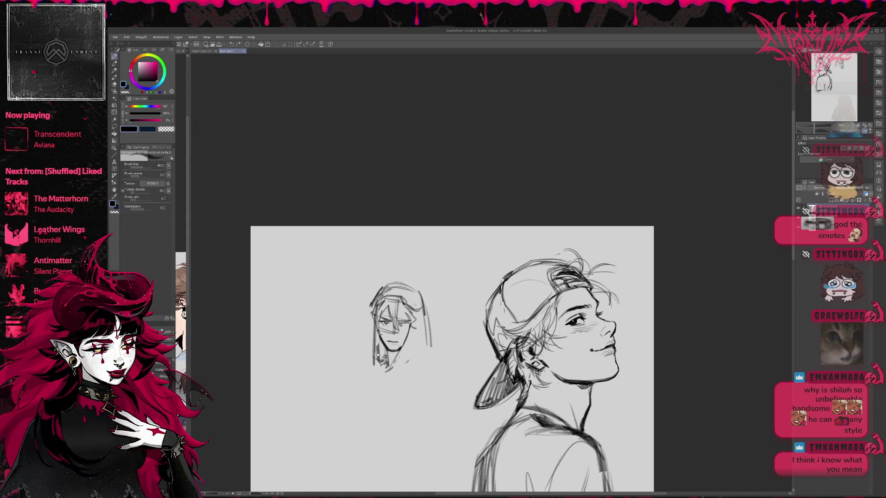
Redraw both sides of the small face and hatch shadow on the neck under the chin.
key("e")
mouse_move(371, 323)
left_mouse_down()
mouse_move(381, 367)
mouse_move(421, 351)
mouse_move(425, 309)
mouse_move(426, 341)
left_mouse_up()
key("p")
key("e")
key("p")
mouse_move(425, 309)
left_mouse_down()
mouse_move(413, 357)
mouse_move(427, 348)
left_mouse_up()
key("e")
key("p")
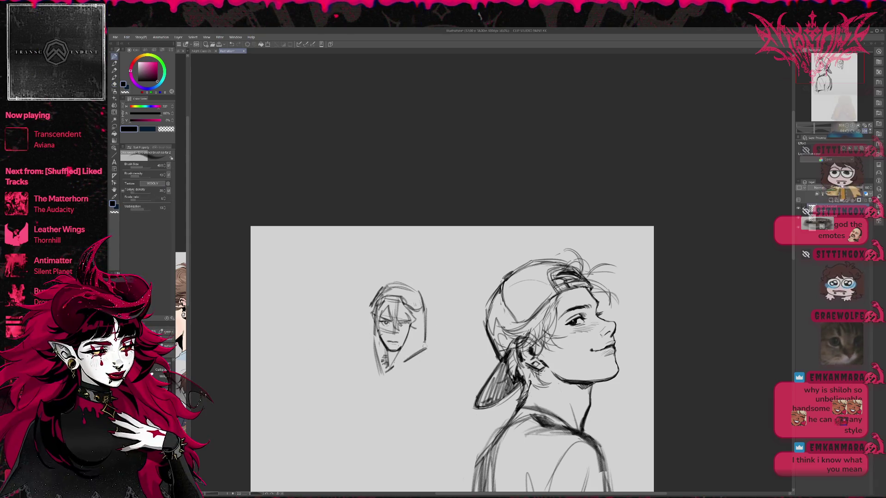
left_click_drag(388, 352, 389, 363)
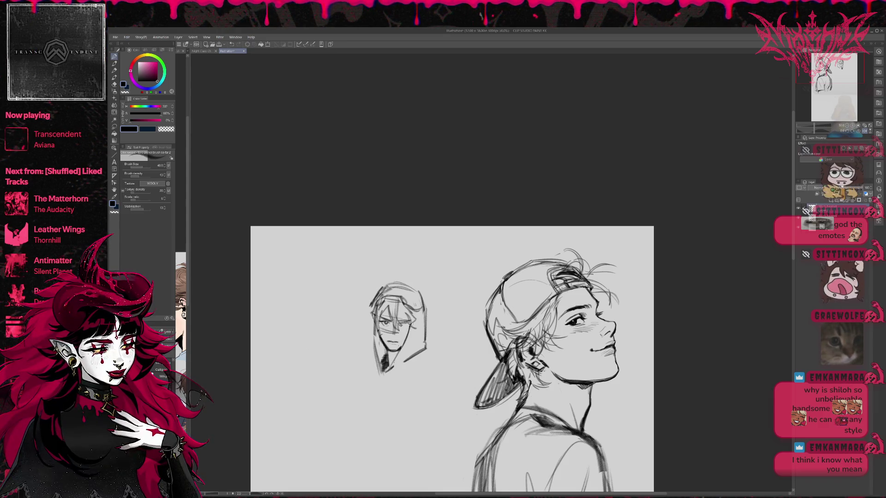
Add a chin stroke and curved shoulder line, undo the diagonal stroke, and mirror the view.
key("e")
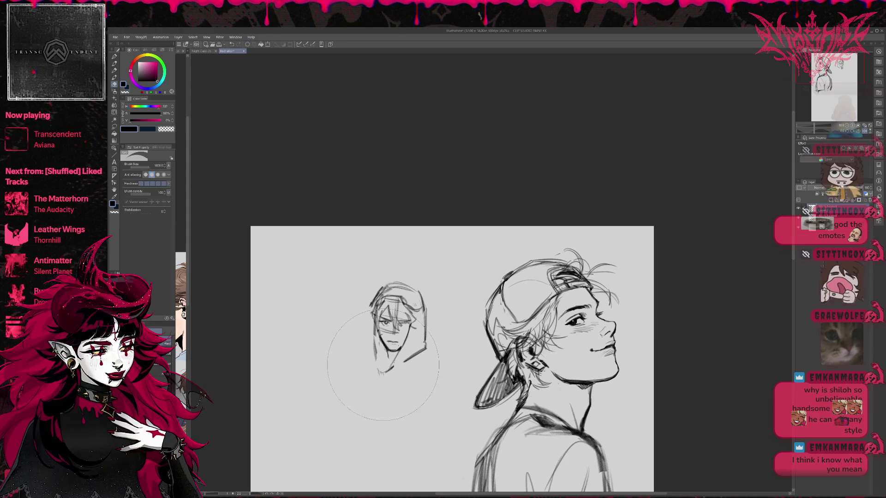
key("p")
mouse_move(391, 351)
left_mouse_down()
mouse_move(388, 369)
mouse_move(374, 335)
left_mouse_up()
left_click_drag(383, 386, 441, 373)
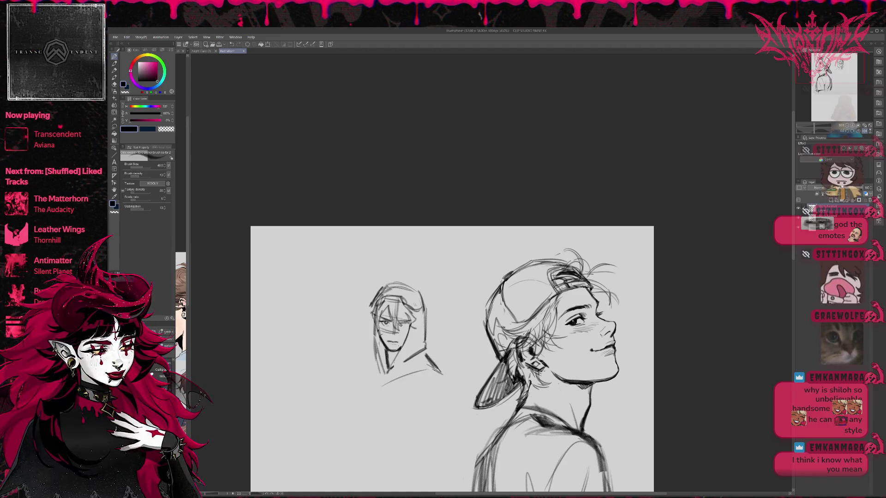
scroll(397, 262, "down", 2)
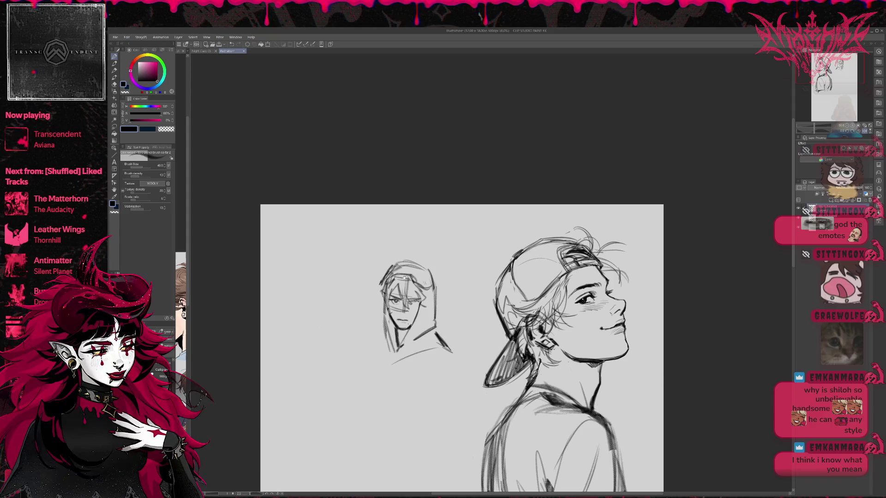
scroll(406, 273, "down", 1)
key("ctrl+z")
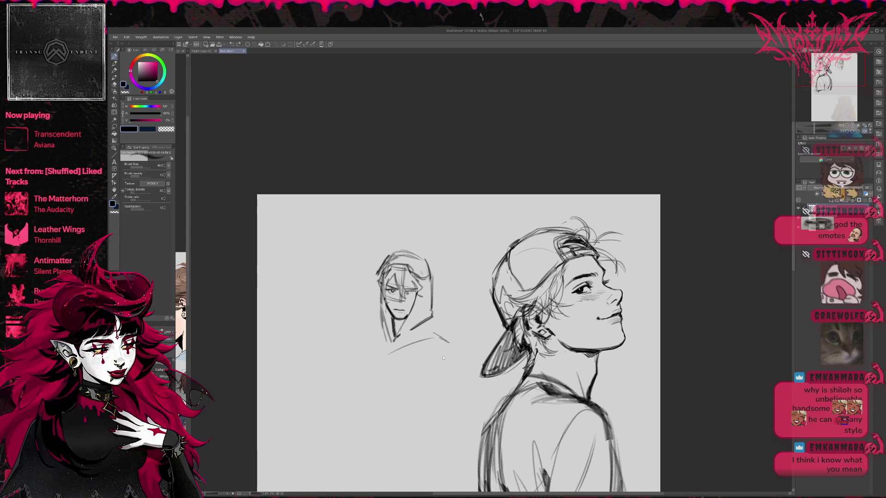
key("h")
left_click_drag(607, 300, 486, 317)
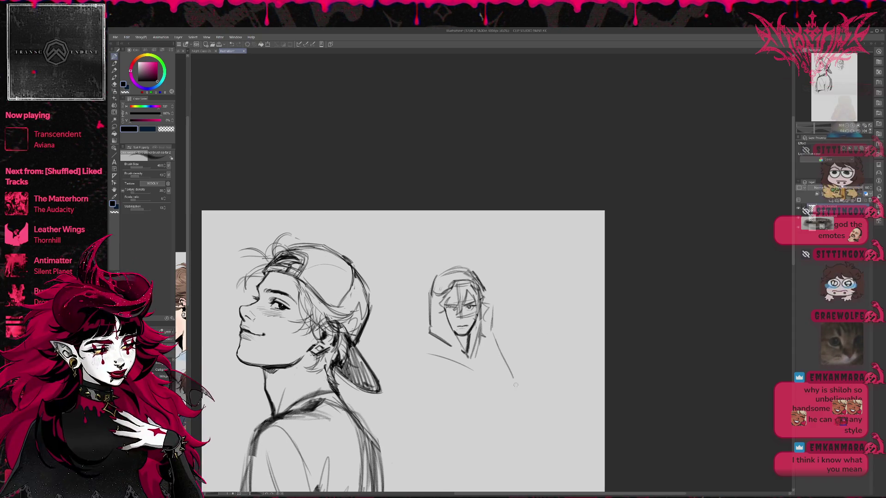
Rough in the small figure's shoulder outline and clean up faint strokes around its lower head.
left_click_drag(513, 398, 522, 393)
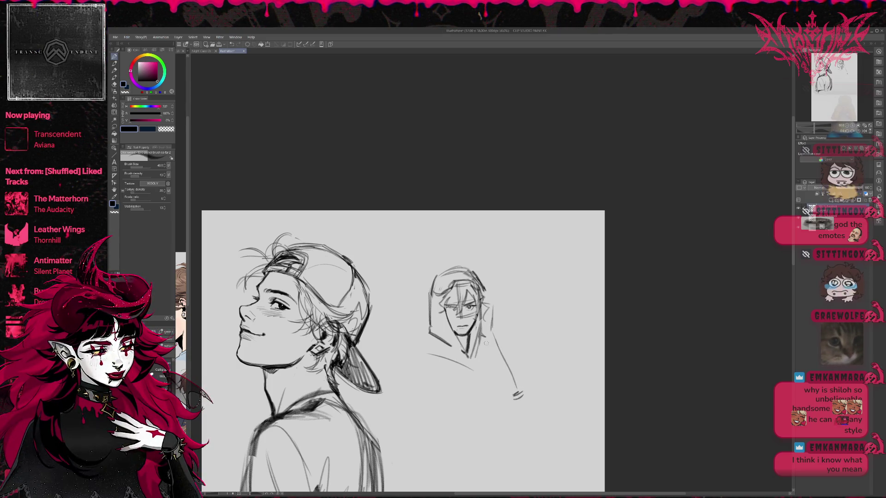
mouse_move(451, 389)
left_mouse_down()
mouse_move(417, 395)
mouse_move(450, 392)
mouse_move(415, 409)
left_mouse_up()
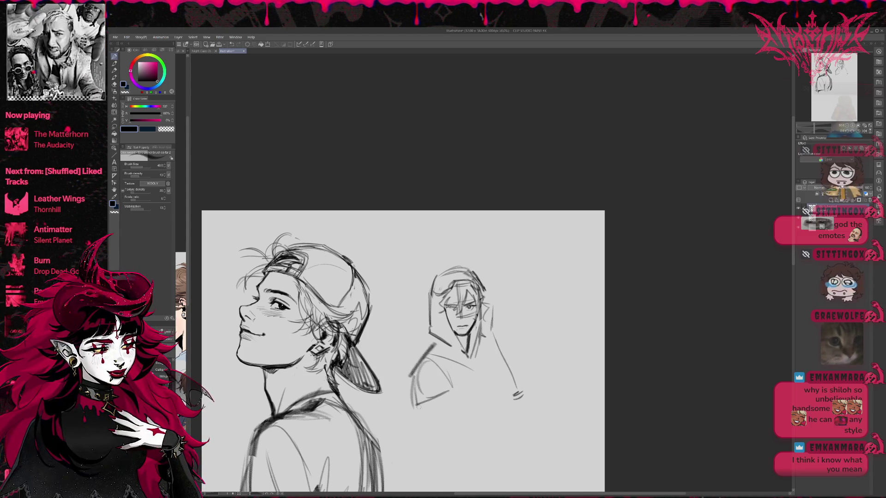
key("w")
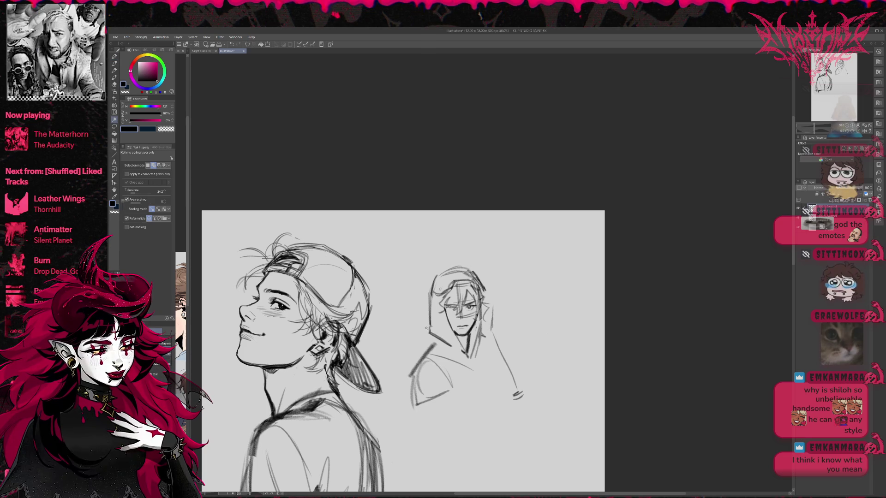
key("e")
mouse_move(432, 326)
left_mouse_down()
mouse_move(441, 340)
mouse_move(430, 335)
left_mouse_up()
key("p")
mouse_move(433, 296)
left_mouse_down()
mouse_move(433, 341)
mouse_move(445, 286)
mouse_move(434, 323)
left_mouse_up()
key("e")
key("p")
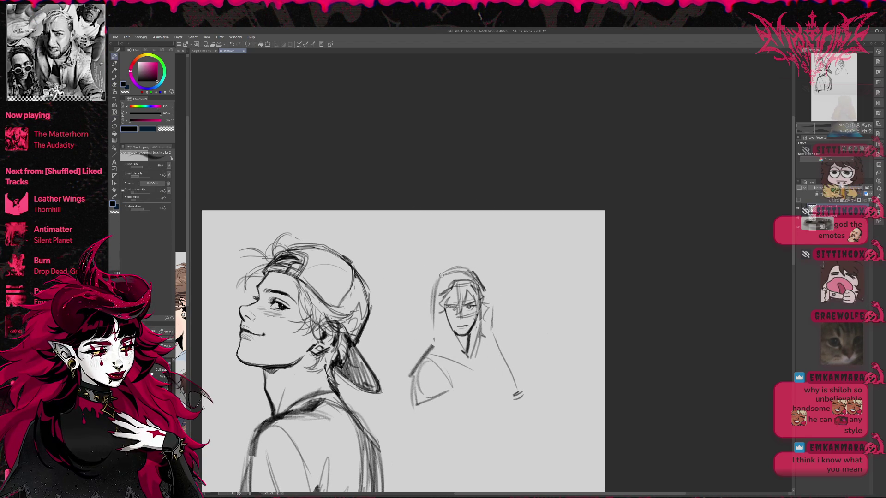
Outline the hood top and try several redrawn shoulder lines, undoing the unsatisfactory ones.
mouse_move(453, 269)
left_mouse_down()
mouse_move(435, 286)
mouse_move(433, 333)
mouse_move(407, 372)
left_mouse_up()
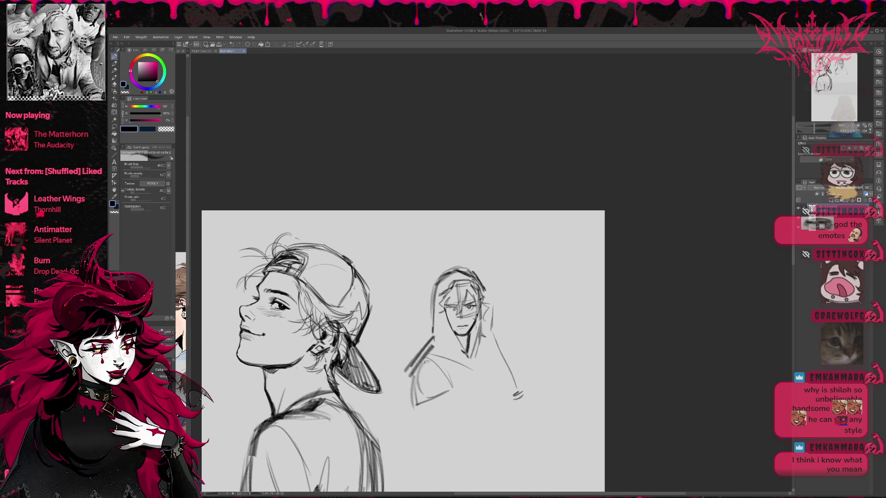
key("ctrl+z")
key("ctrl+z")
left_click_drag(434, 338, 407, 372)
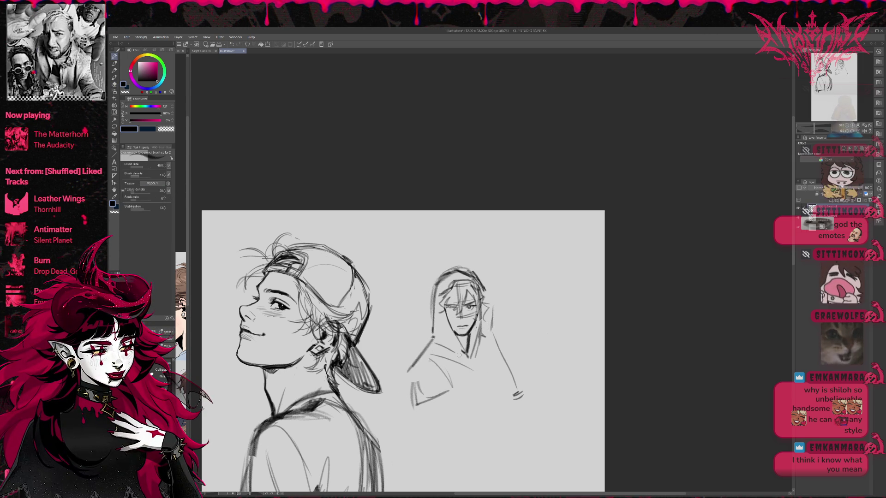
key("ctrl+z")
mouse_move(432, 342)
left_mouse_down()
mouse_move(406, 369)
mouse_move(429, 402)
left_mouse_up()
key("e")
key("p")
key("e")
Redraw the hood's left contour darker and add a line beside the arm.
left_click_drag(494, 277, 493, 309)
key("p")
mouse_move(432, 293)
left_mouse_down()
mouse_move(431, 341)
mouse_move(512, 362)
mouse_move(523, 403)
mouse_move(515, 397)
left_mouse_up()
left_click_drag(492, 364, 488, 340)
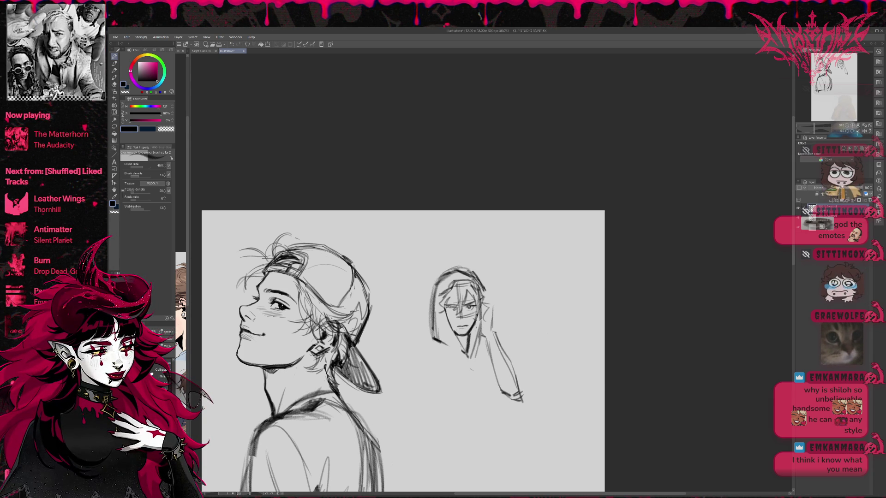
Flip the canvas back and sketch the small figure's raised arm and lower arm.
key("h")
mouse_move(442, 330)
left_mouse_down()
mouse_move(424, 353)
mouse_move(434, 382)
mouse_move(413, 389)
left_mouse_up()
mouse_move(418, 393)
left_mouse_down()
mouse_move(451, 404)
mouse_move(474, 434)
mouse_move(488, 420)
left_mouse_up()
Erase the small figure's lower arm and neck strokes.
key("e")
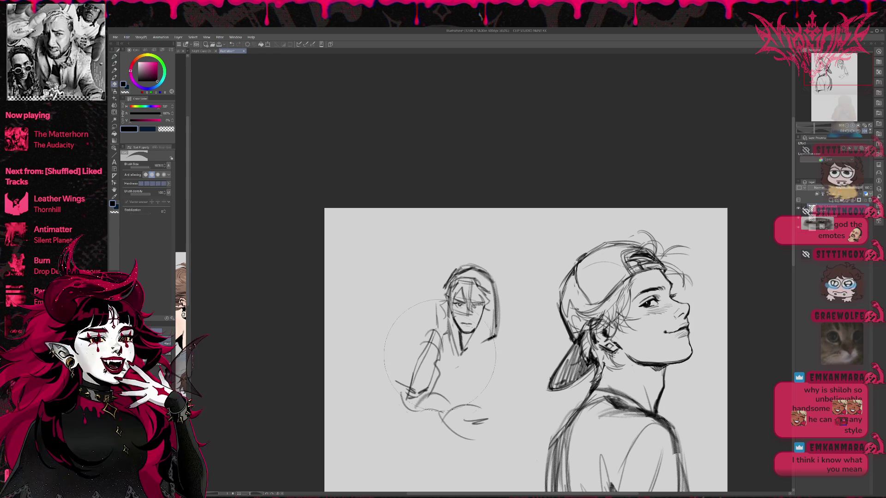
left_click_drag(411, 387, 490, 405)
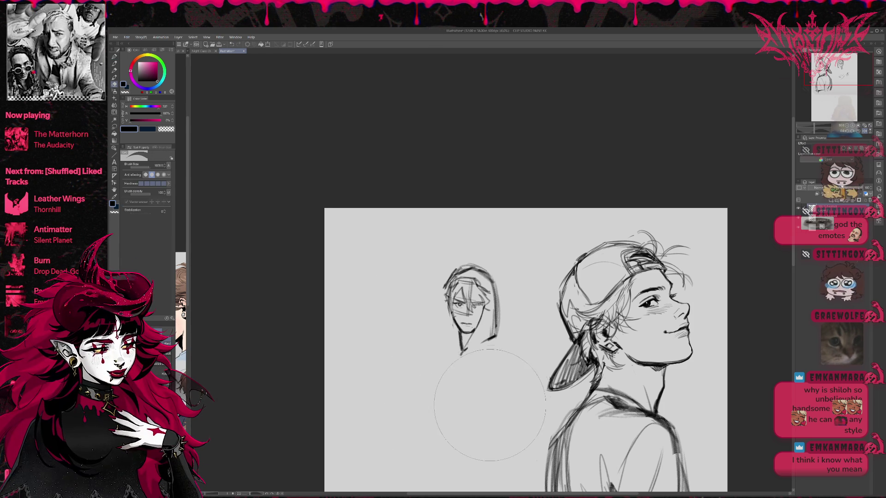
mouse_move(463, 366)
left_mouse_down()
mouse_move(489, 332)
mouse_move(482, 398)
left_mouse_up()
With the pencil, draw neck lines from the chin and darken the small head's left hair edge.
key("p")
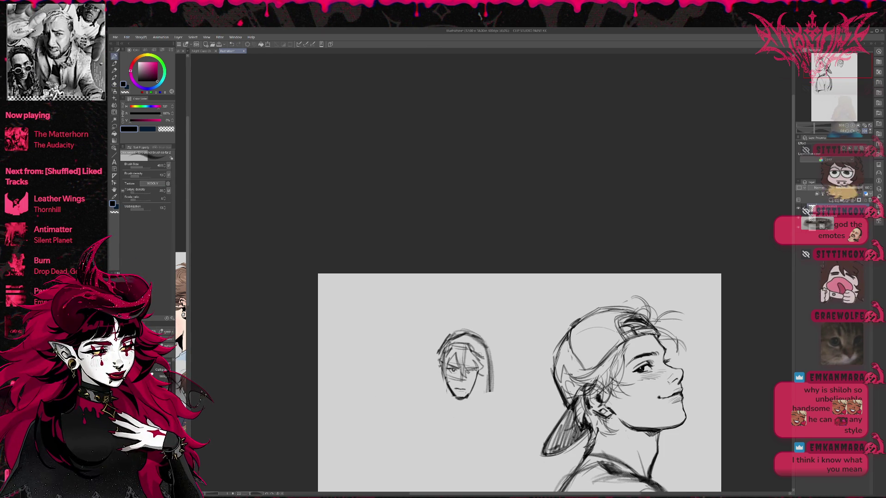
mouse_move(444, 366)
left_mouse_down()
mouse_move(429, 369)
mouse_move(427, 348)
left_mouse_up()
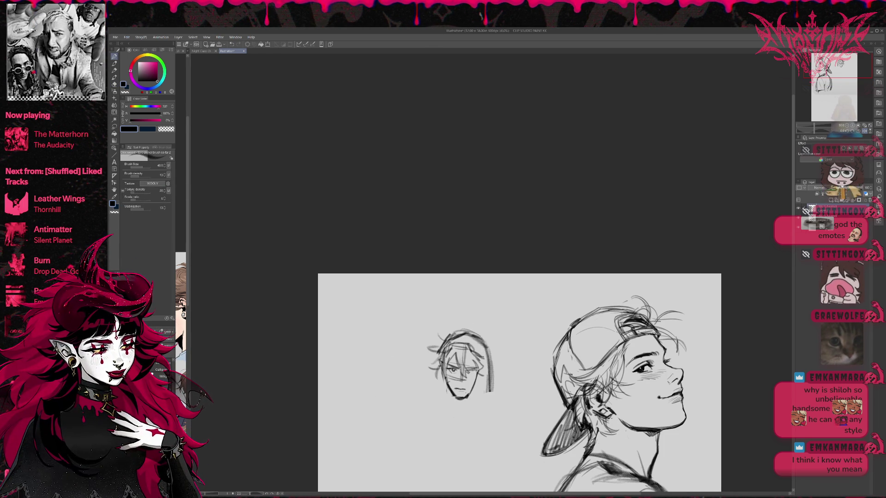
left_click_drag(452, 399, 461, 419)
left_click_drag(450, 383, 446, 416)
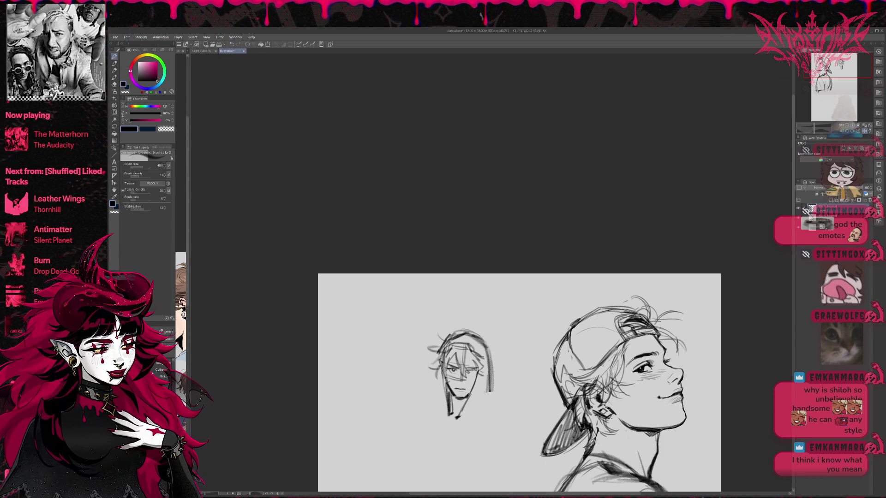
left_click_drag(441, 368, 439, 413)
left_click_drag(451, 346, 438, 418)
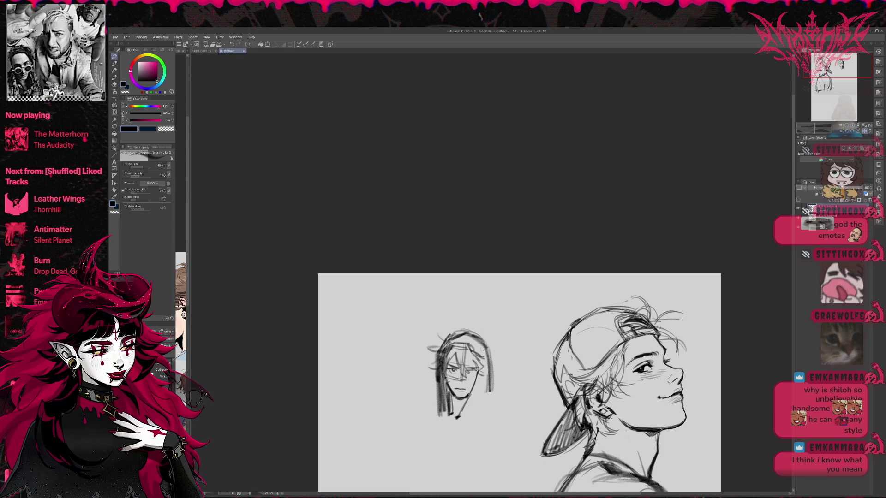
key("ctrl+z")
mouse_move(451, 350)
left_mouse_down()
mouse_move(433, 362)
mouse_move(441, 414)
left_mouse_up()
mouse_move(446, 369)
left_mouse_down()
mouse_move(441, 396)
mouse_move(432, 373)
left_mouse_up()
Add bangs strokes, erase the bottom of the chin, and redraw the jaw line.
key("e")
key("p")
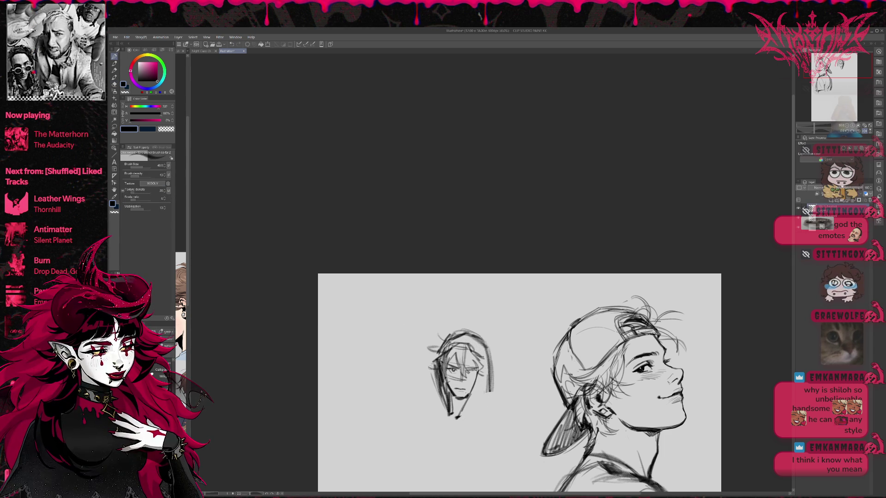
mouse_move(473, 343)
left_mouse_down()
mouse_move(454, 355)
mouse_move(482, 337)
left_mouse_up()
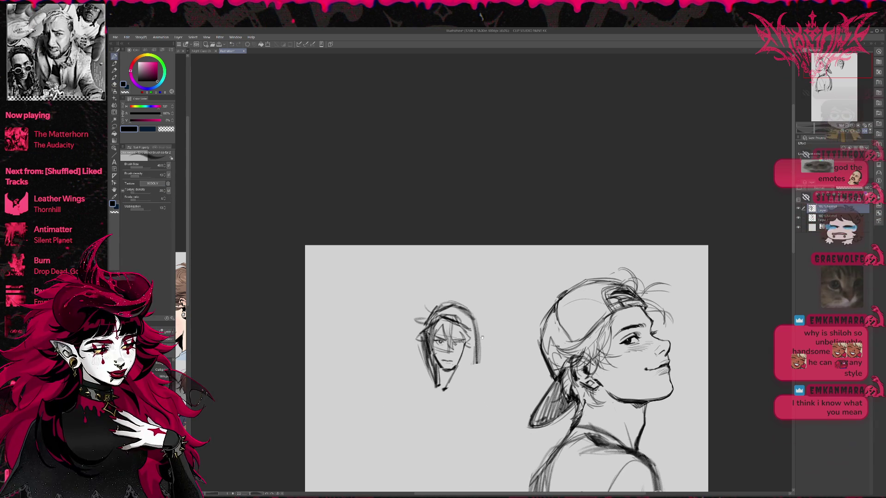
key("e")
mouse_move(449, 383)
left_mouse_down()
mouse_move(441, 391)
mouse_move(451, 380)
mouse_move(436, 379)
mouse_move(462, 384)
mouse_move(466, 400)
mouse_move(497, 401)
left_mouse_up()
key("p")
left_click_drag(448, 386, 472, 370)
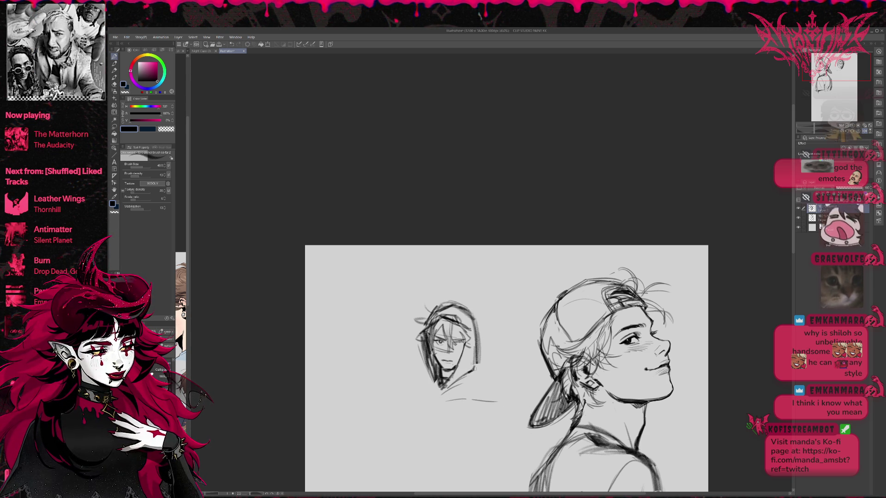
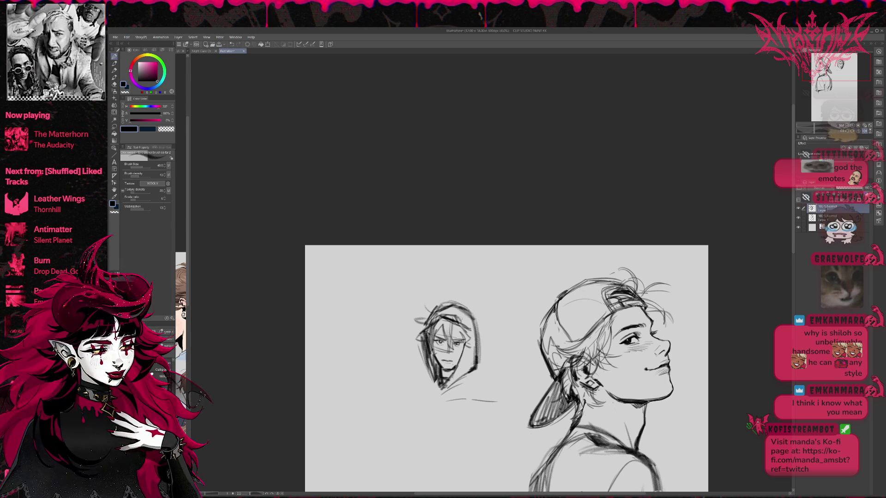
Mirror the canvas view horizontally and reposition it over the small hooded head.
key("h")
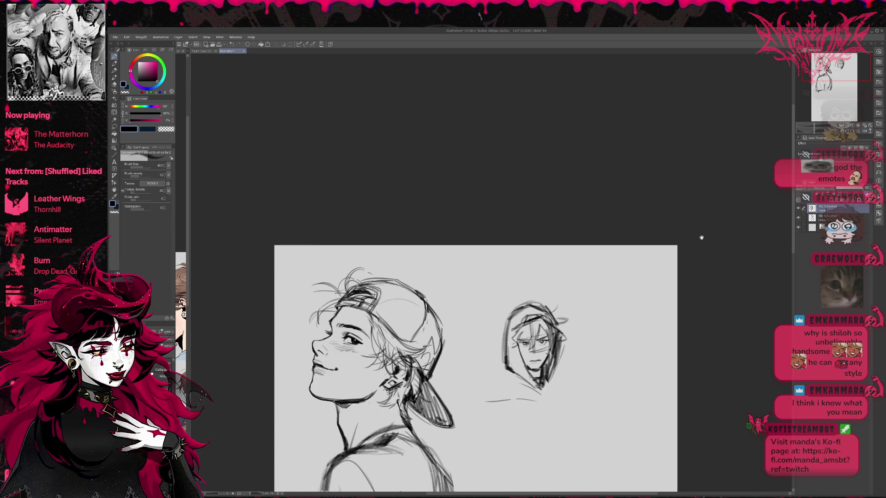
left_click_drag(543, 321, 498, 317)
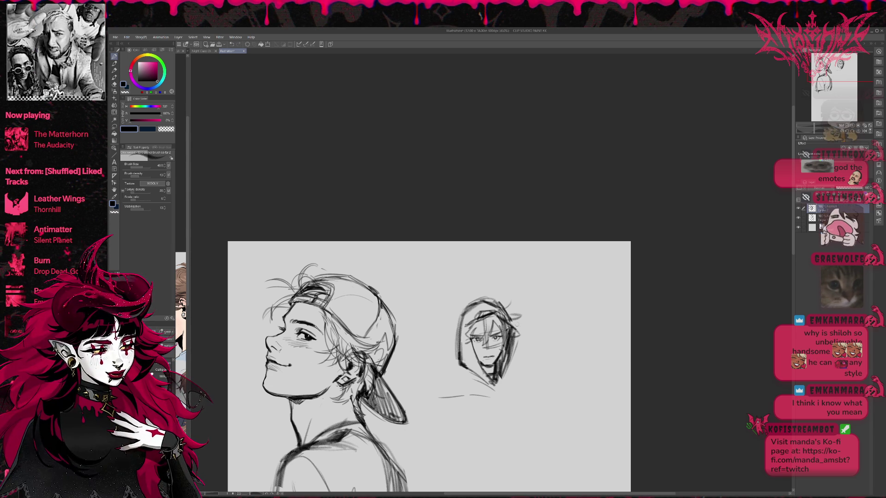
left_click_drag(517, 324, 512, 294)
left_click_drag(499, 352, 504, 349)
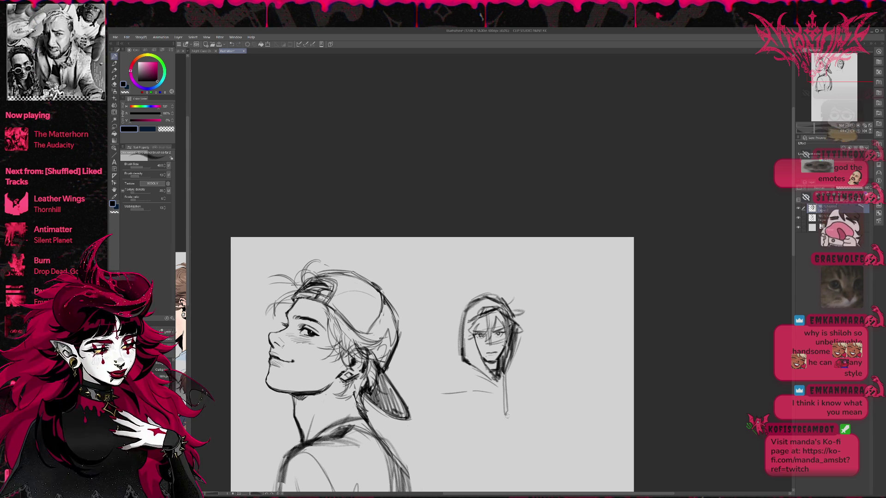
Pencil the hooded figure's shoulder line, torso sides, a sleeve stroke and a diagonal hoodie fold.
left_click_drag(507, 363, 533, 390)
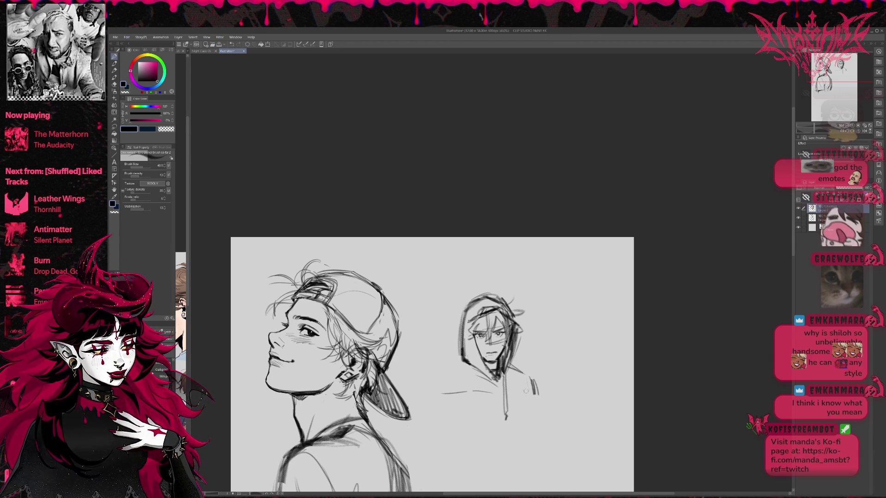
mouse_move(461, 374)
left_mouse_down()
mouse_move(437, 395)
mouse_move(431, 435)
left_mouse_up()
mouse_move(437, 397)
left_mouse_down()
mouse_move(435, 455)
mouse_move(480, 475)
left_mouse_up()
left_click_drag(423, 466, 466, 477)
mouse_move(431, 443)
left_mouse_down()
mouse_move(442, 488)
mouse_move(508, 459)
left_mouse_up()
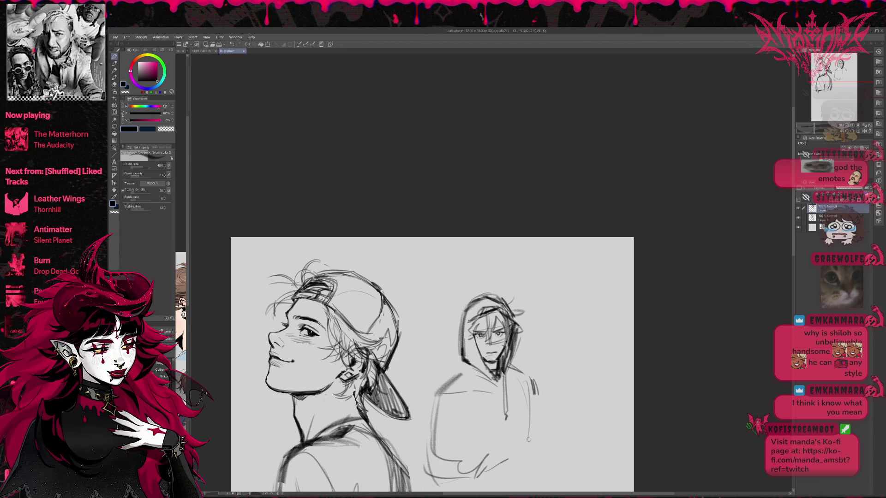
left_click_drag(531, 398, 529, 443)
mouse_move(444, 388)
left_mouse_down()
mouse_move(477, 443)
mouse_move(437, 401)
left_mouse_up()
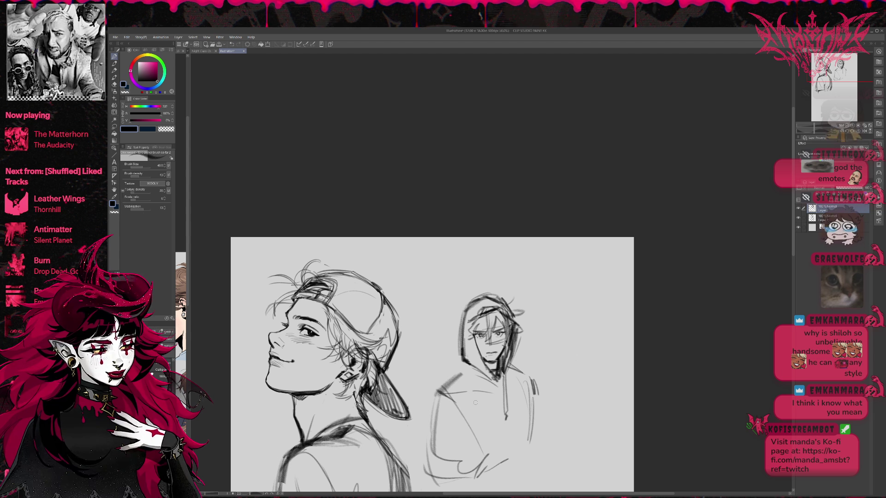
left_click(838, 133)
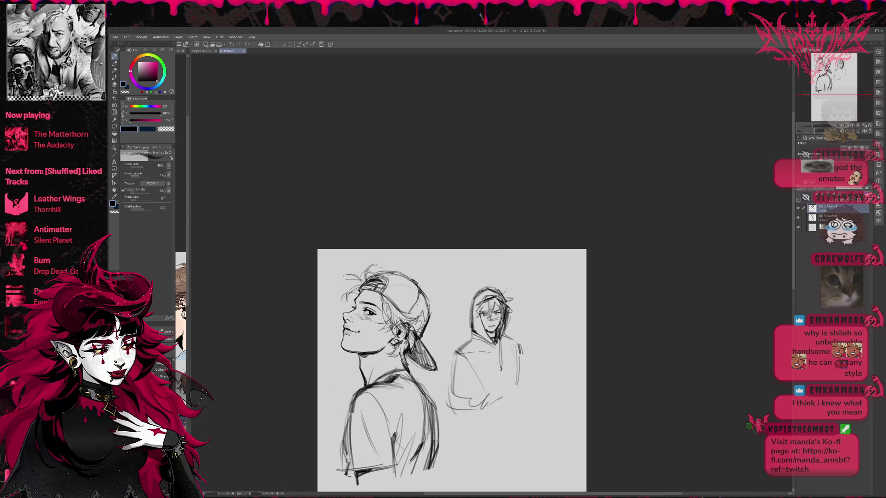
Strengthen the hooded figure's left shoulder and sketch the hoodie's right side, undoing a hem stroke.
left_click_drag(474, 338, 452, 355)
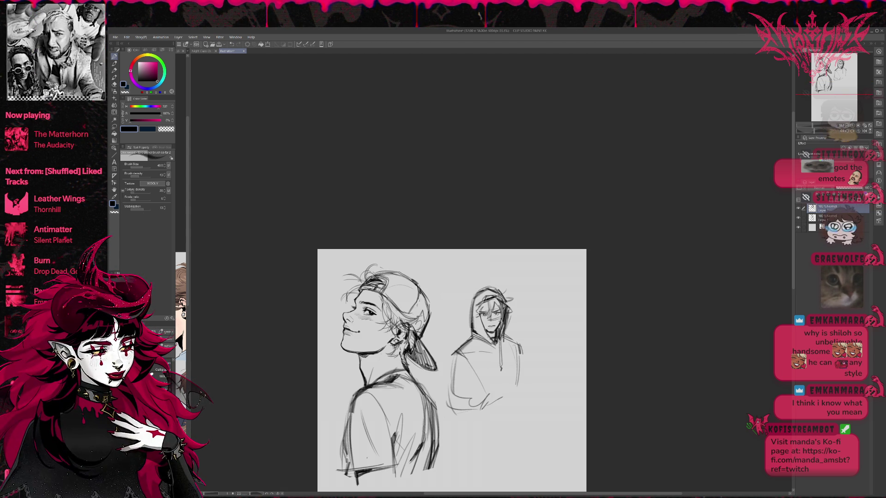
left_click_drag(473, 337, 453, 349)
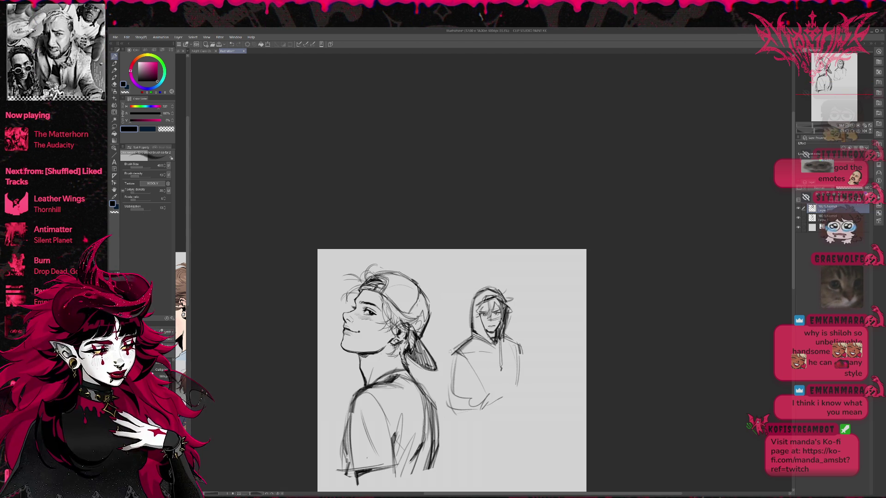
left_click_drag(456, 346, 446, 386)
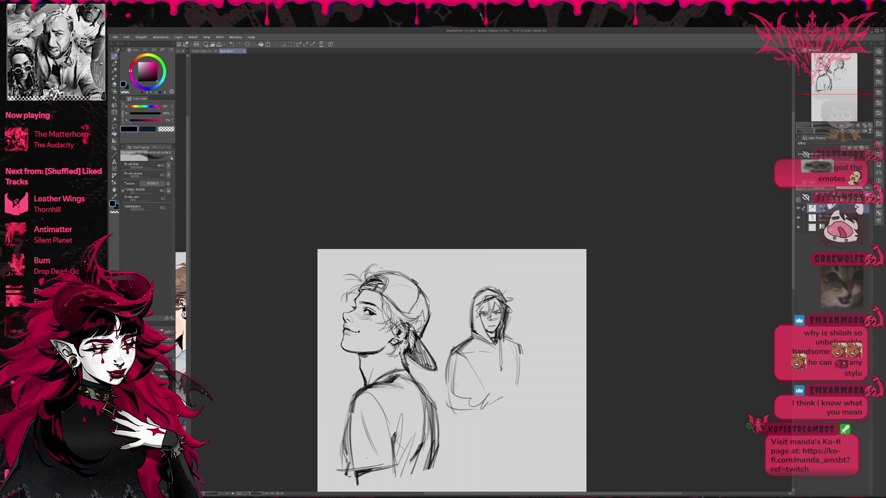
mouse_move(523, 350)
left_mouse_down()
mouse_move(531, 389)
mouse_move(520, 419)
mouse_move(510, 418)
left_mouse_up()
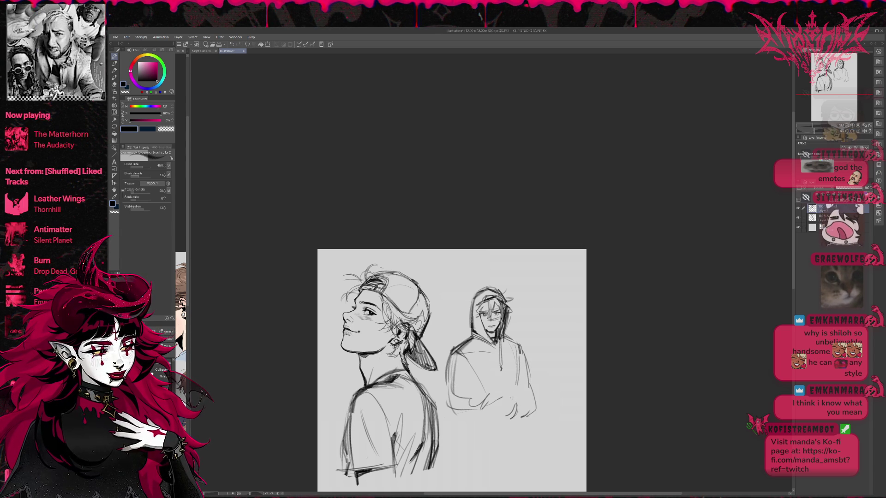
key("ctrl+z")
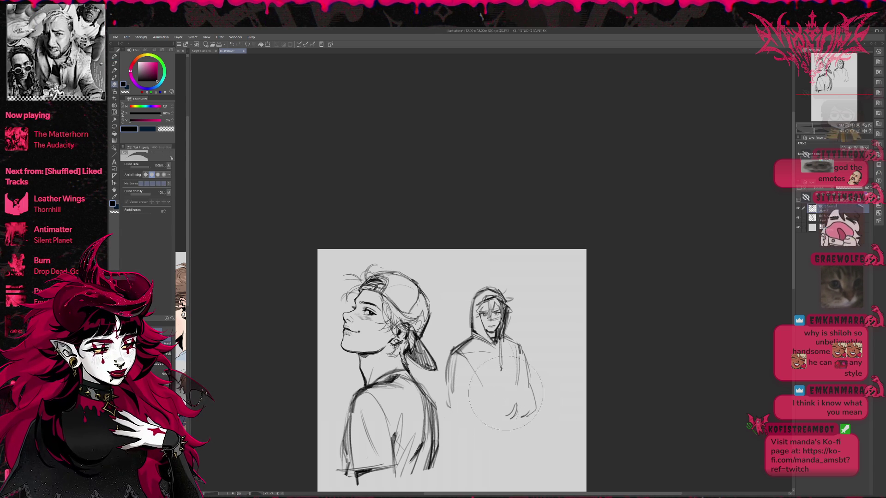
Sketch a curved arm across the hoodie bottom, the right side and sleeve, and a chest line.
left_click_drag(474, 404, 497, 424)
left_click_drag(448, 396, 477, 392)
mouse_move(470, 390)
left_mouse_down()
mouse_move(480, 427)
mouse_move(503, 414)
left_mouse_up()
left_click_drag(511, 360, 522, 415)
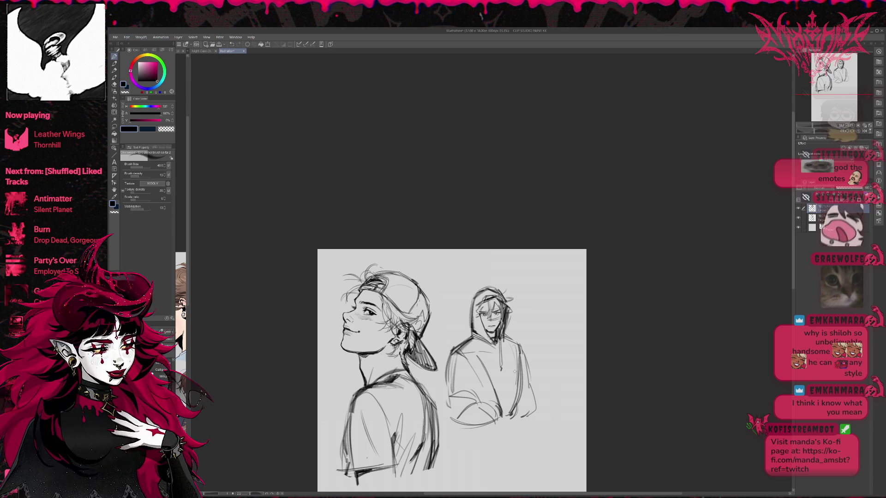
mouse_move(471, 336)
left_mouse_down()
mouse_move(484, 364)
mouse_move(505, 361)
left_mouse_up()
mouse_move(510, 331)
left_mouse_down()
mouse_move(497, 392)
mouse_move(509, 410)
left_mouse_up()
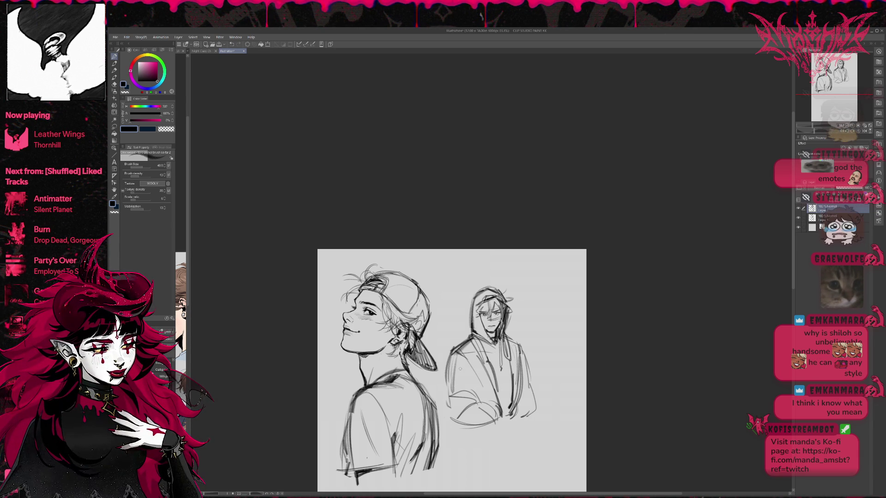
Erase the left arm strokes and redraw the hooded figure's left side outline.
key("e")
mouse_move(468, 353)
left_mouse_down()
mouse_move(471, 393)
mouse_move(475, 385)
left_mouse_up()
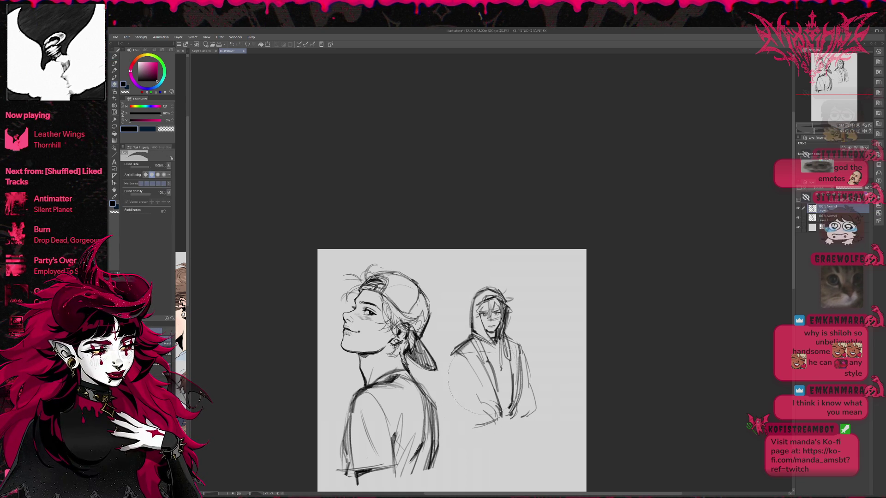
key("p")
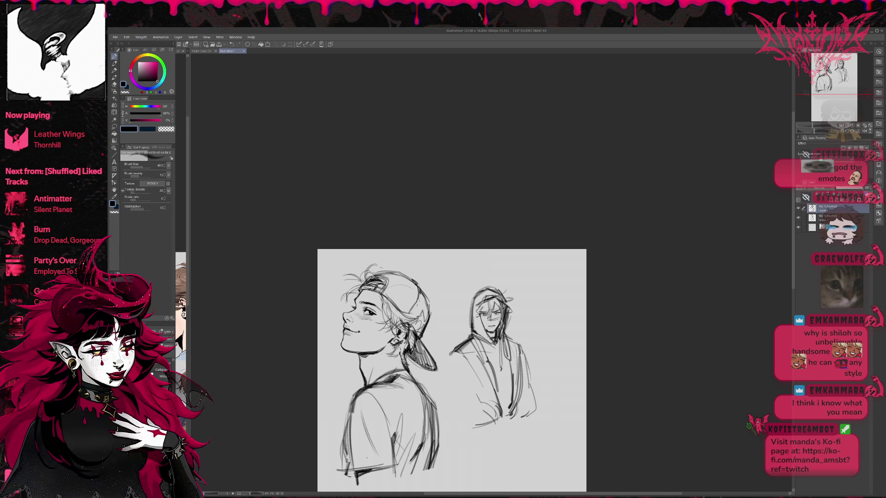
left_click_drag(454, 351, 451, 391)
left_click_drag(452, 355, 454, 406)
left_click_drag(451, 375, 448, 409)
mouse_move(476, 362)
left_mouse_down()
mouse_move(451, 403)
mouse_move(455, 413)
left_mouse_up()
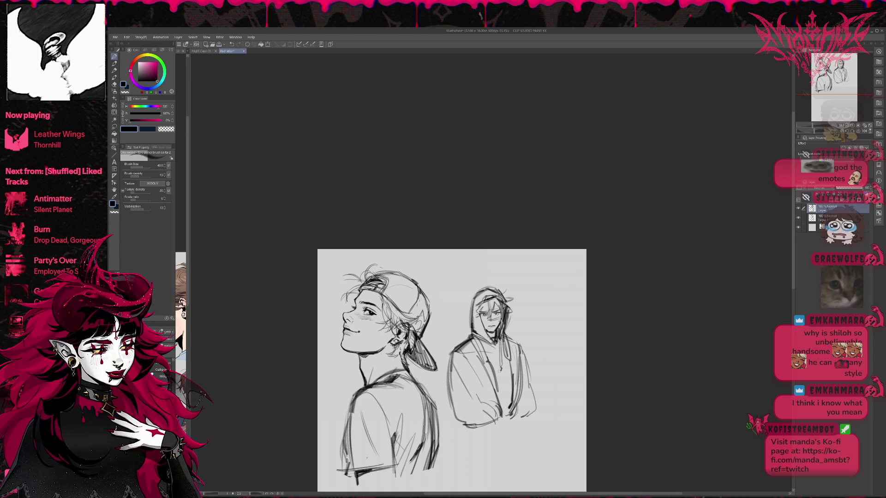
Erase the crossed arms from the torso and draw the hoodie's right side down to the hand.
key("e")
mouse_move(480, 360)
left_mouse_down()
mouse_move(492, 383)
mouse_move(485, 408)
mouse_move(474, 383)
mouse_move(519, 404)
left_mouse_up()
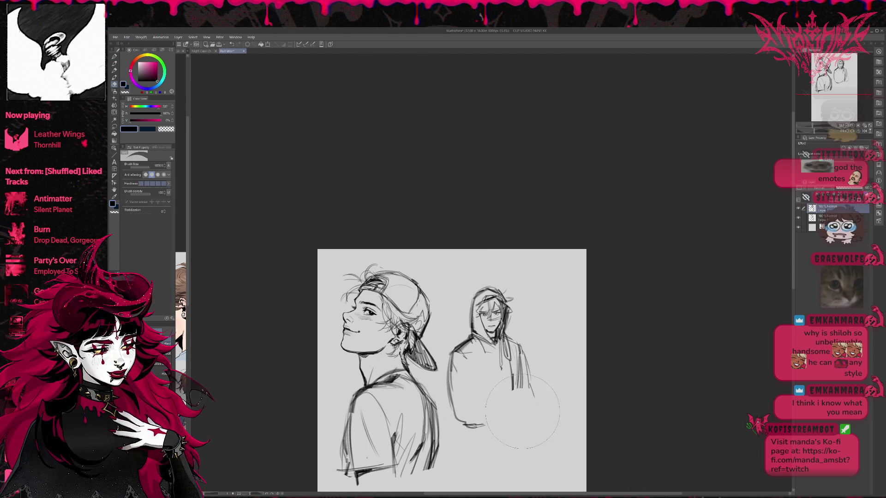
key("p")
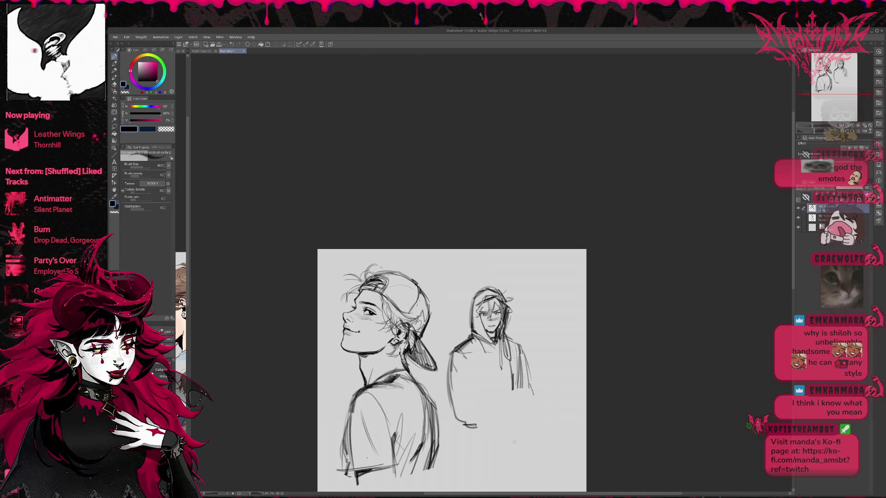
mouse_move(513, 382)
left_mouse_down()
mouse_move(511, 432)
mouse_move(513, 404)
mouse_move(533, 433)
left_mouse_up()
left_click_drag(531, 418, 511, 474)
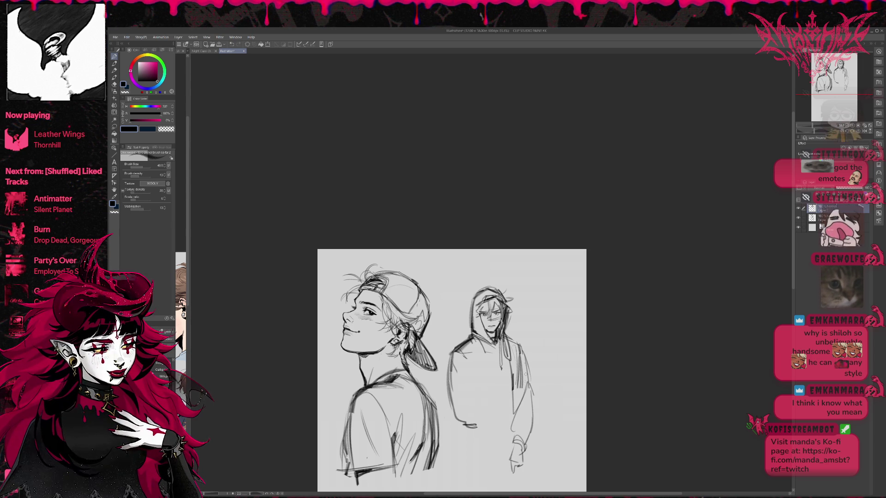
Sketch the left hand and arm, undo the failed strokes, and redraw the left shoulder and arm.
mouse_move(459, 406)
left_mouse_down()
mouse_move(483, 436)
mouse_move(494, 413)
mouse_move(481, 436)
left_mouse_up()
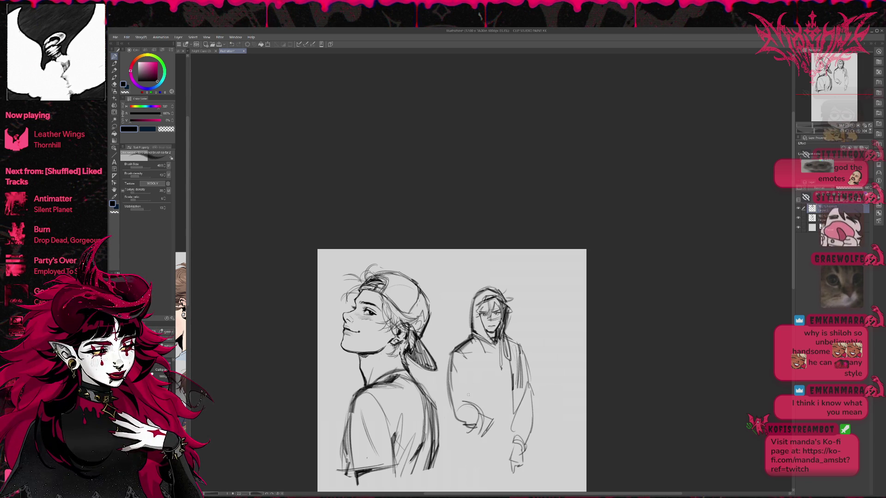
left_click_drag(450, 389, 442, 413)
left_click_drag(448, 375, 442, 425)
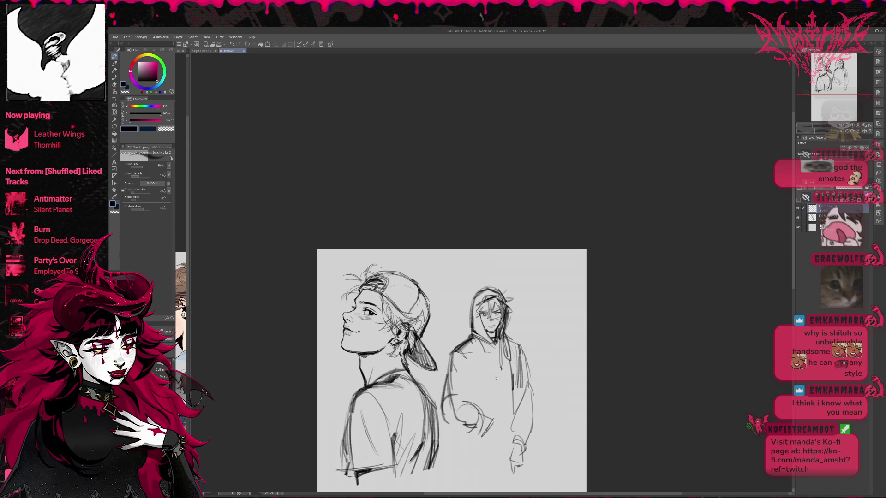
key("ctrl+z")
key("ctrl+z")
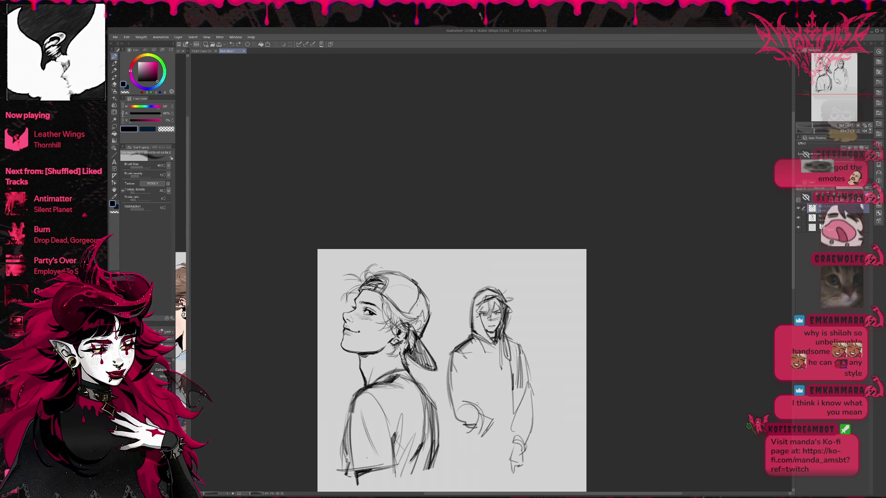
mouse_move(440, 396)
left_mouse_down()
mouse_move(463, 402)
mouse_move(446, 412)
mouse_move(465, 407)
mouse_move(473, 426)
left_mouse_up()
key("ctrl+z")
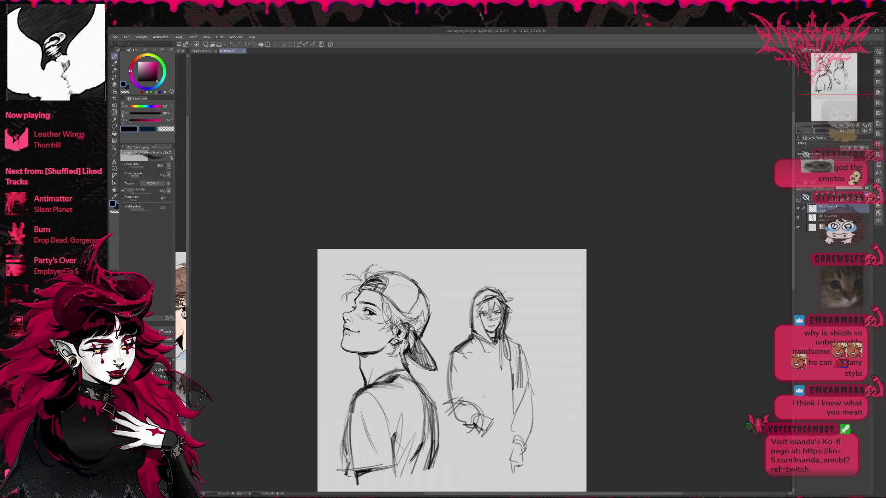
left_click_drag(444, 407, 454, 350)
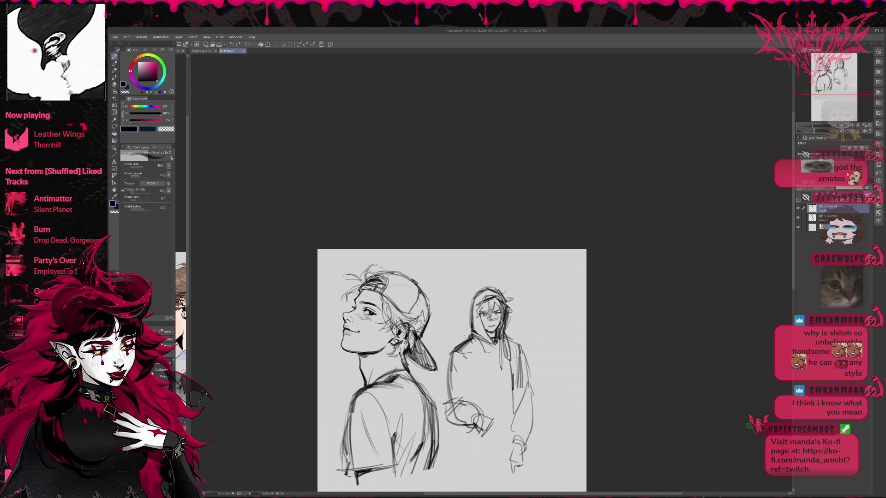
Flip the view back to normal and erase the scribbled arm and hand strokes.
key("h")
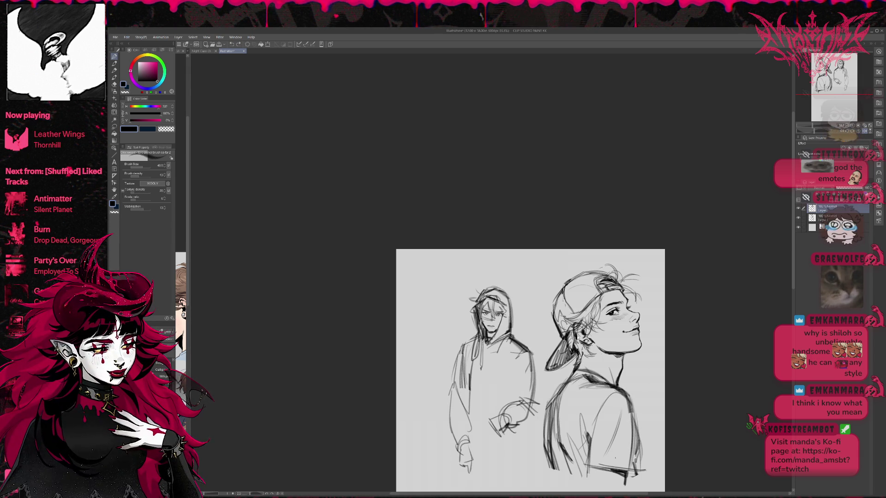
key("e")
left_click_drag(498, 417, 524, 420)
left_click_drag(464, 460, 469, 468)
key("p")
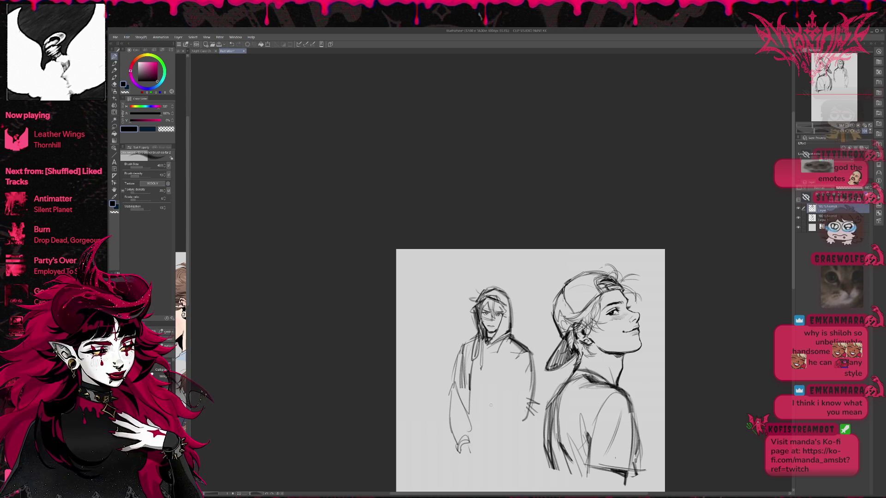
left_click_drag(482, 421, 517, 428)
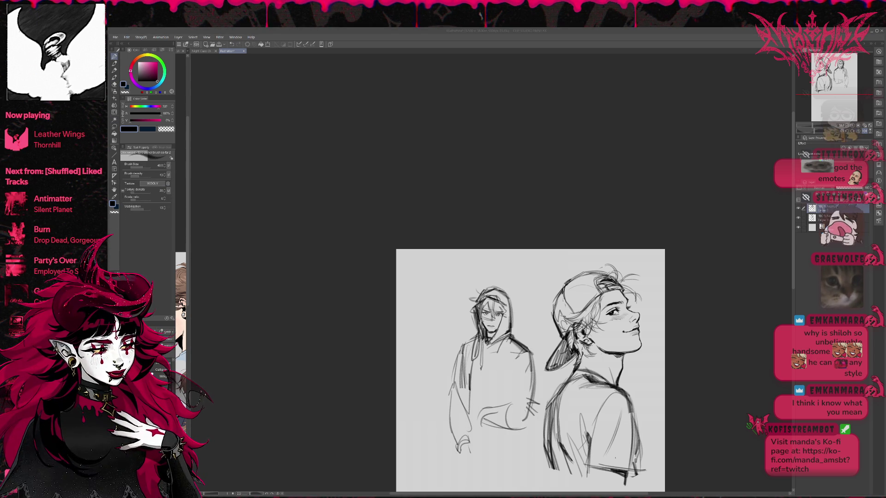
key("ctrl+z")
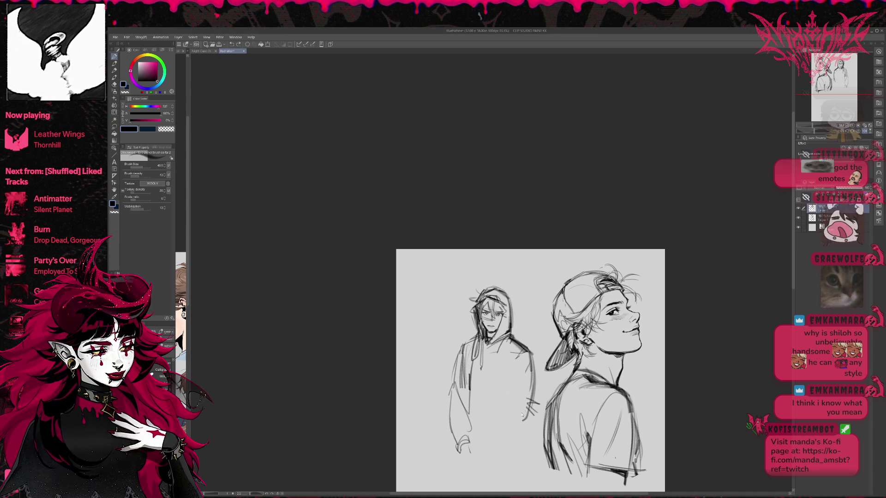
Erase the hoodie's right-side lines and sketch the right shoulder and lines down the front.
key("e")
left_click_drag(529, 381, 531, 397)
key("p")
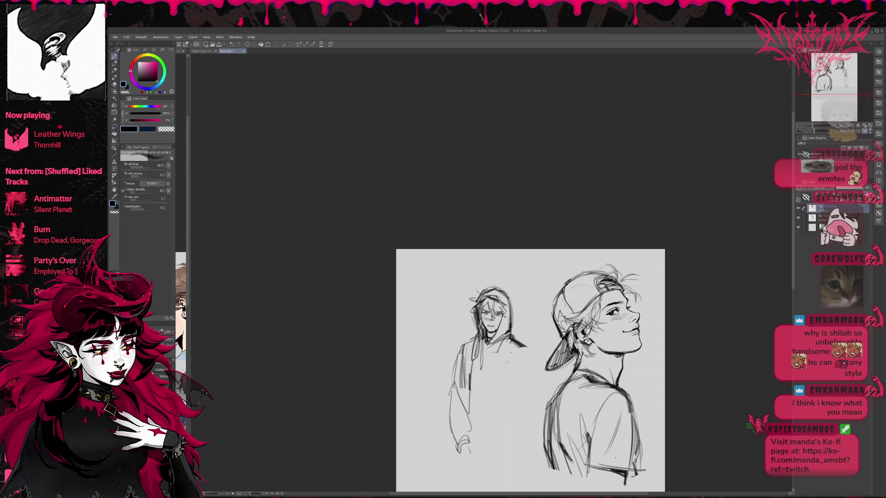
mouse_move(507, 359)
left_mouse_down()
mouse_move(521, 349)
mouse_move(530, 359)
mouse_move(531, 403)
mouse_move(488, 420)
mouse_move(530, 421)
mouse_move(531, 411)
mouse_move(481, 420)
left_mouse_up()
key("ctrl+z")
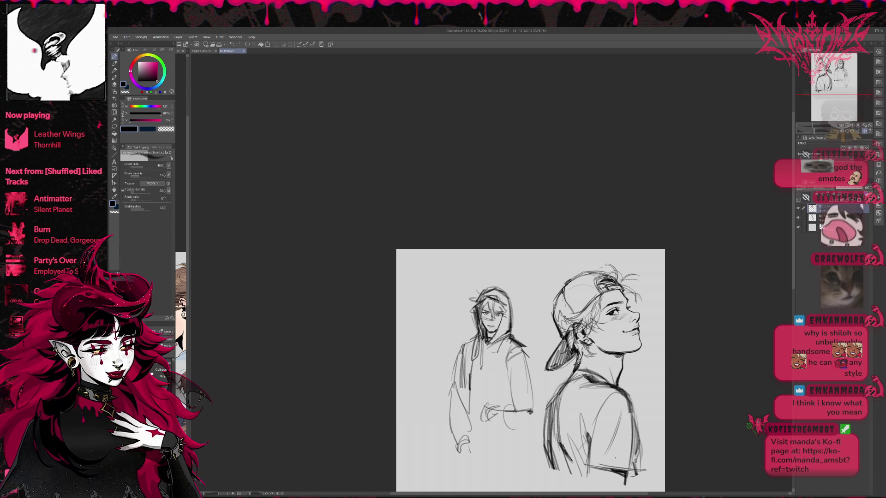
left_click_drag(494, 348, 482, 418)
left_click_drag(477, 387, 490, 435)
Sketch the hoodie's lower-left edge, the pocket curve and faint centre lines.
key("e")
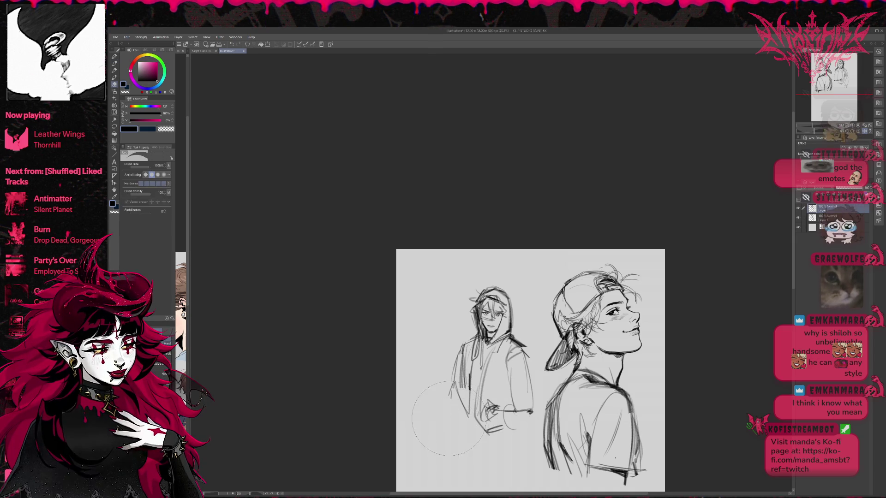
key("p")
left_click_drag(453, 396, 447, 426)
mouse_move(466, 413)
left_mouse_down()
mouse_move(459, 442)
mouse_move(522, 438)
left_mouse_up()
left_click_drag(523, 354, 531, 371)
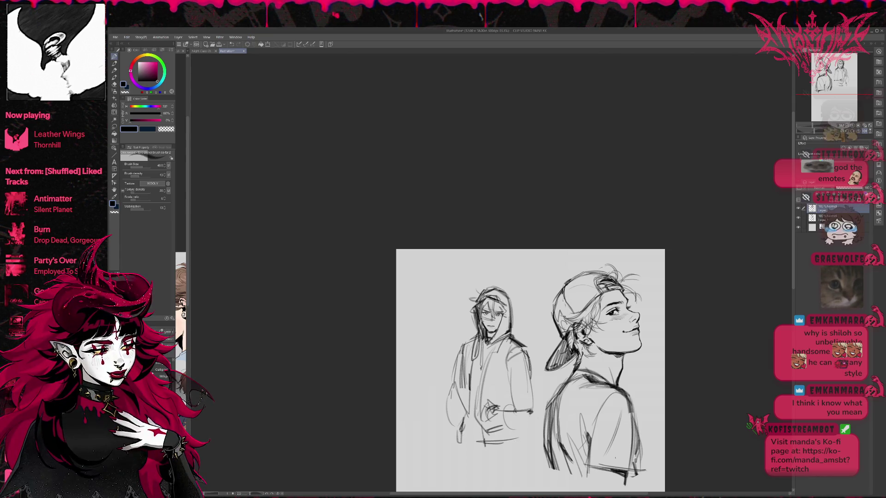
left_click_drag(496, 409, 516, 399)
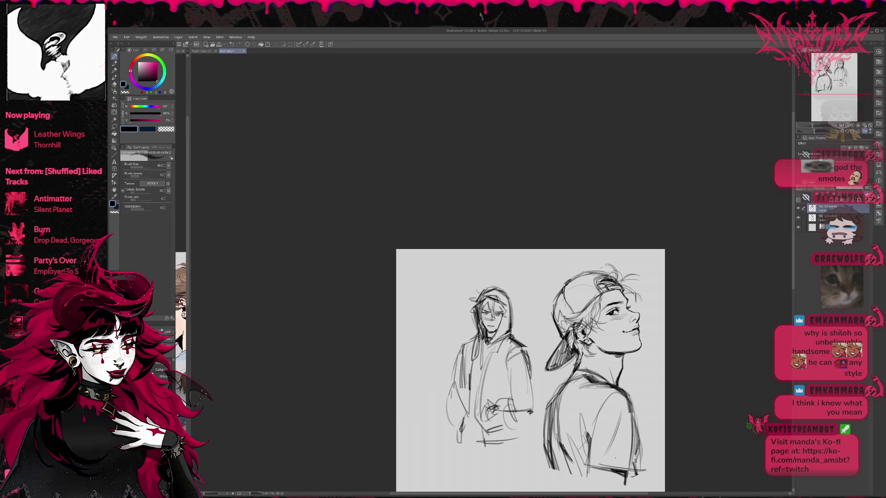
mouse_move(508, 358)
left_mouse_down()
mouse_move(503, 415)
mouse_move(534, 415)
left_mouse_up()
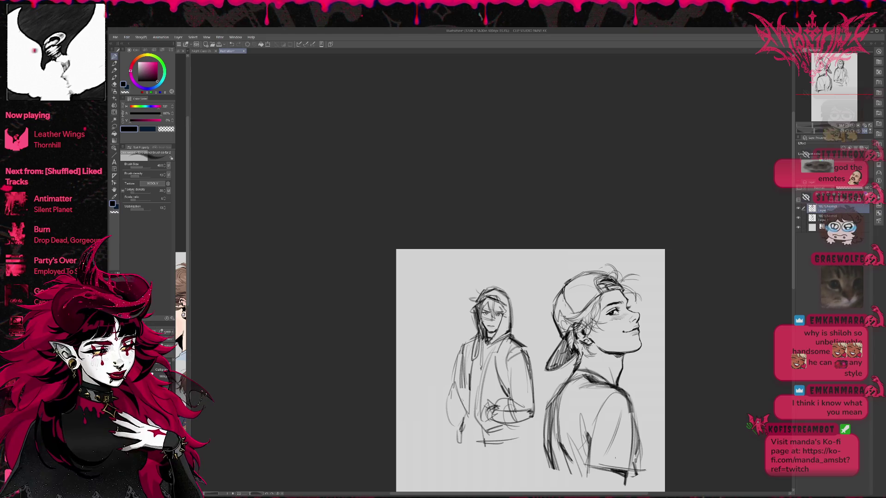
Redraw the left shoulder, arm and hand, darken the right arm, and sketch the lower hem.
left_click_drag(457, 395, 462, 422)
left_click_drag(462, 379, 445, 401)
left_click_drag(464, 347, 452, 386)
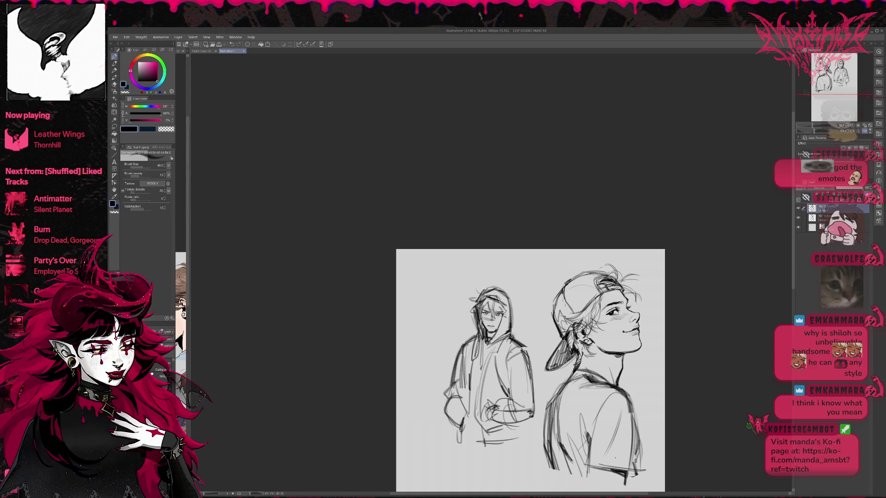
mouse_move(534, 363)
left_mouse_down()
mouse_move(533, 391)
mouse_move(478, 405)
left_mouse_up()
mouse_move(491, 349)
left_mouse_down()
mouse_move(478, 418)
mouse_move(464, 422)
mouse_move(467, 365)
mouse_move(477, 358)
left_mouse_up()
left_click_drag(515, 433, 527, 427)
left_click_drag(455, 437, 463, 407)
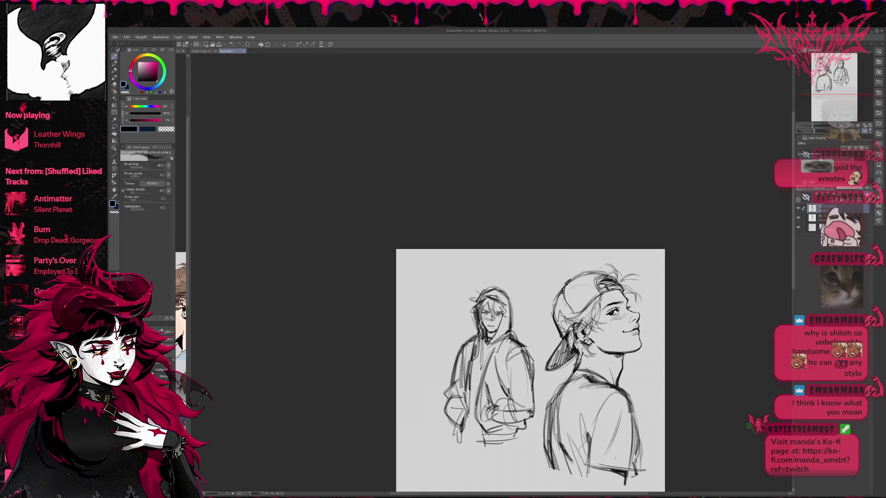
left_click_drag(462, 441, 468, 410)
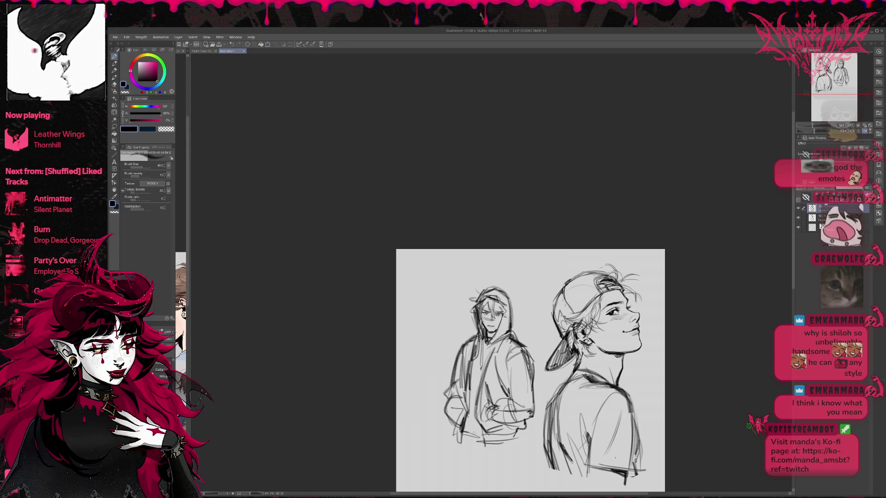
Rough in the legs and a foot, undo those strokes, and mirror the view to check proportions.
left_click_drag(526, 394, 521, 368)
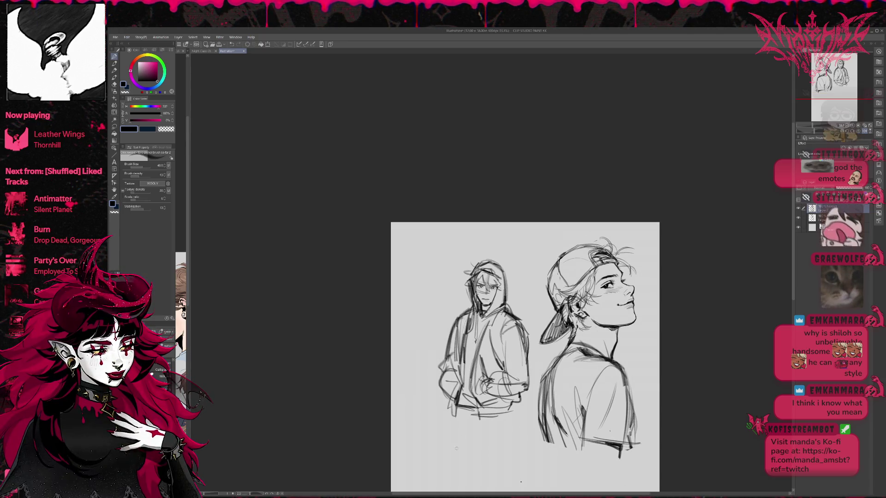
left_click_drag(453, 409, 461, 449)
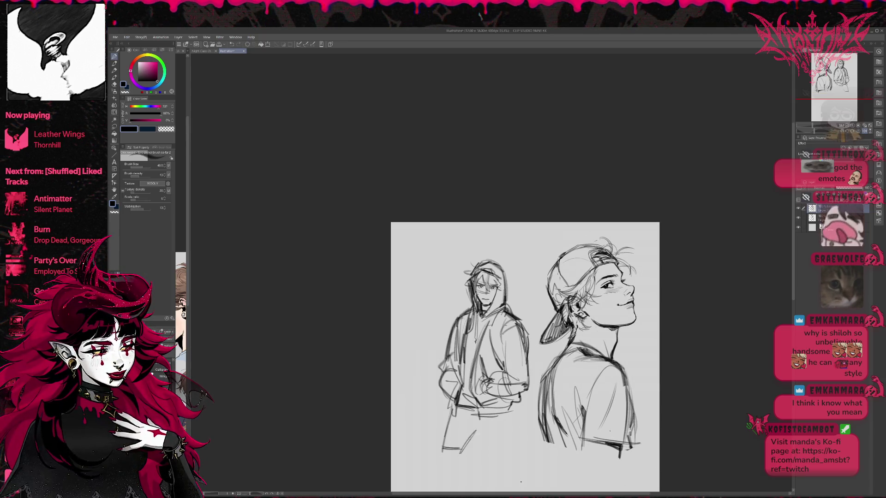
key("ctrl+z")
key("ctrl+z")
mouse_move(454, 408)
left_mouse_down()
mouse_move(461, 452)
mouse_move(476, 454)
mouse_move(483, 471)
left_mouse_up()
left_click_drag(473, 425, 480, 475)
key("ctrl+z")
key("ctrl+z")
key("ctrl+z")
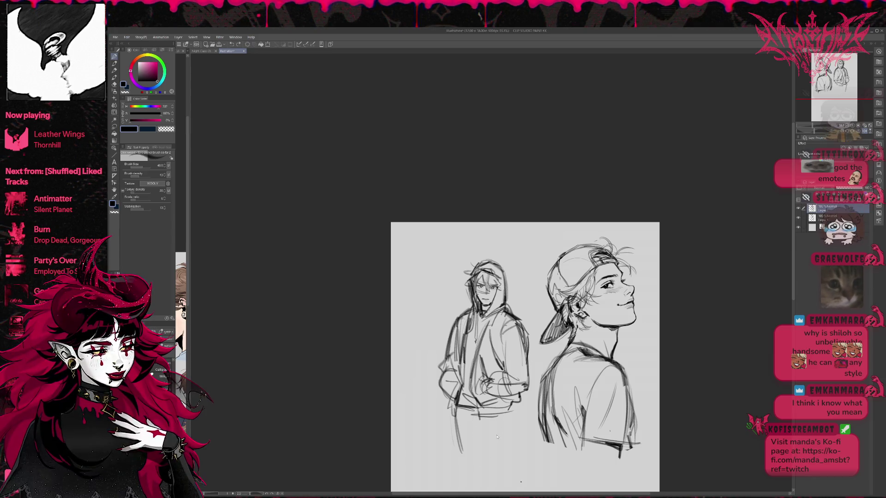
key("ctrl+z")
key("h")
left_click_drag(596, 333, 598, 334)
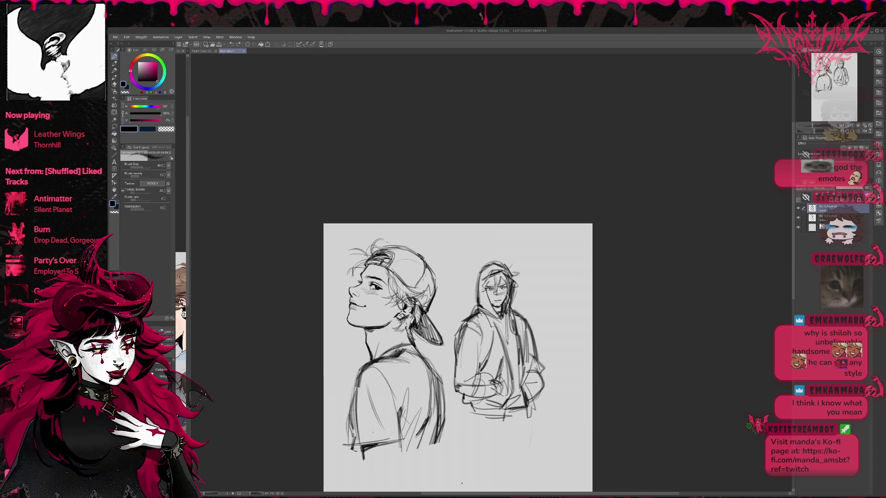
Erase strokes near the lower hand, then pencil a leg line, darker waistband, pocket strokes and shoulder line.
key("e")
left_click_drag(516, 439, 531, 422)
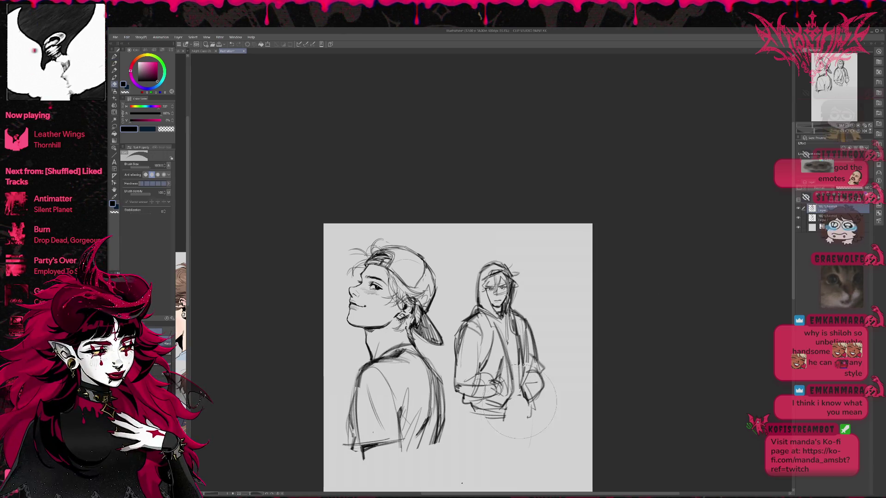
key("p")
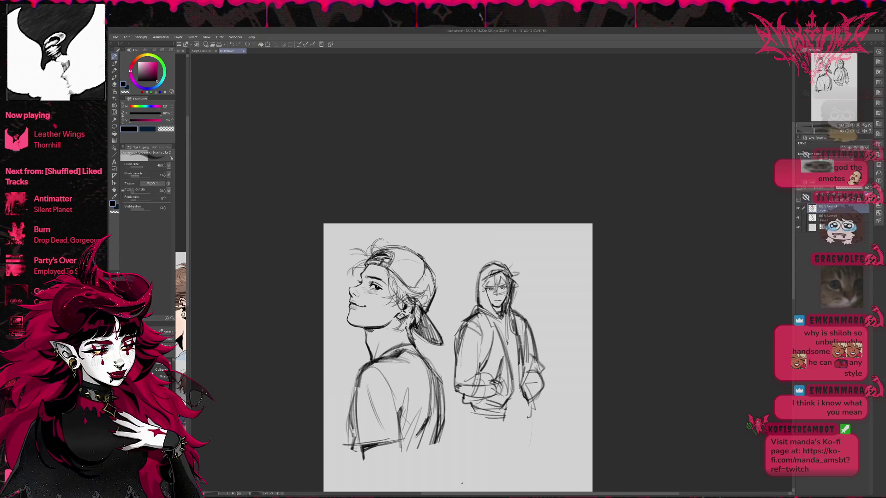
mouse_move(472, 421)
left_mouse_down()
mouse_move(496, 444)
mouse_move(522, 417)
mouse_move(517, 437)
mouse_move(509, 418)
mouse_move(524, 395)
mouse_move(498, 418)
mouse_move(531, 411)
mouse_move(499, 445)
mouse_move(503, 431)
left_mouse_up()
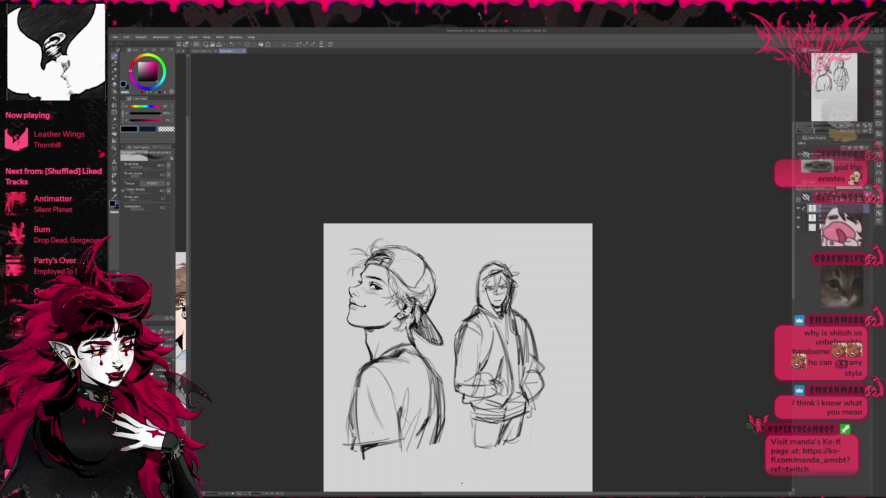
left_click_drag(508, 406, 475, 406)
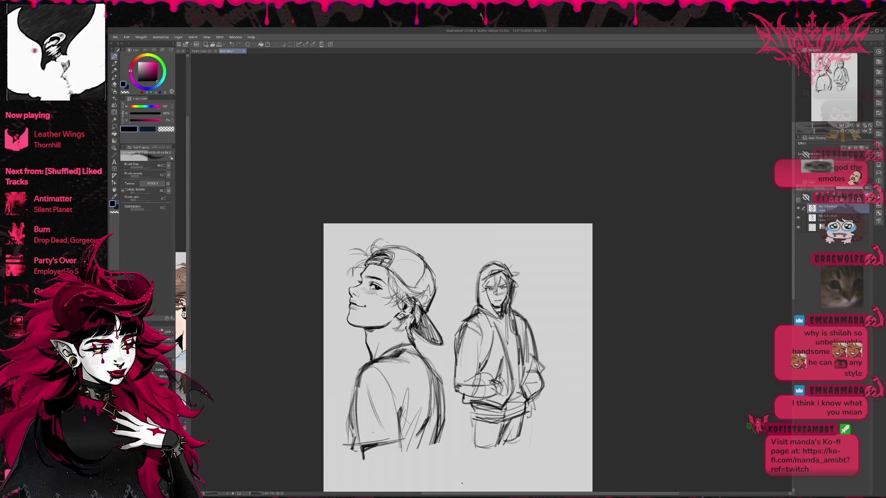
left_click_drag(507, 383, 499, 407)
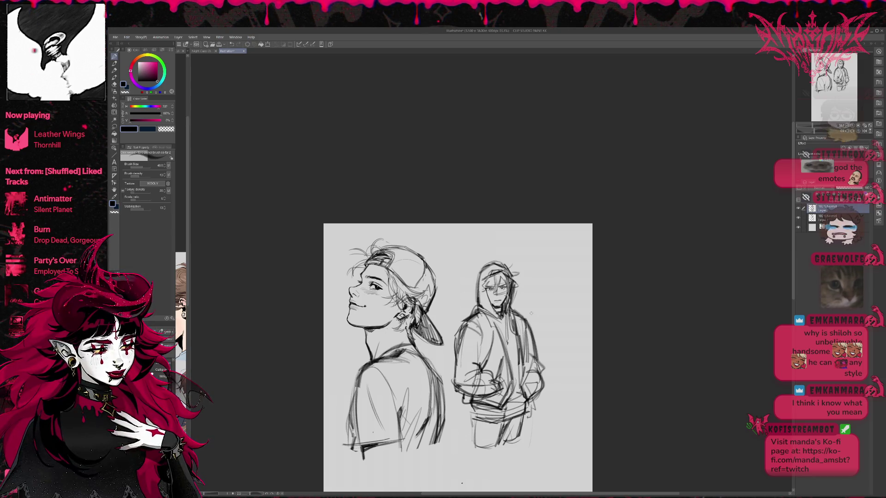
left_click_drag(456, 351, 475, 316)
Erase and redraw the hooded figure's arm and hand, then erase leftover lines on them.
key("e")
left_click_drag(457, 388, 478, 365)
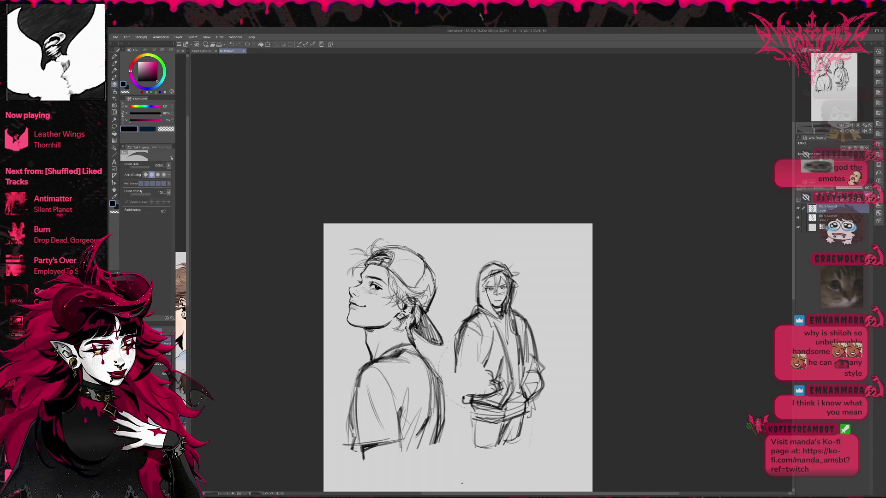
key("p")
left_click_drag(483, 398, 452, 387)
mouse_move(454, 354)
left_mouse_down()
mouse_move(455, 384)
mouse_move(482, 376)
left_mouse_up()
left_click_drag(473, 390, 488, 375)
key("ctrl+z")
key("e")
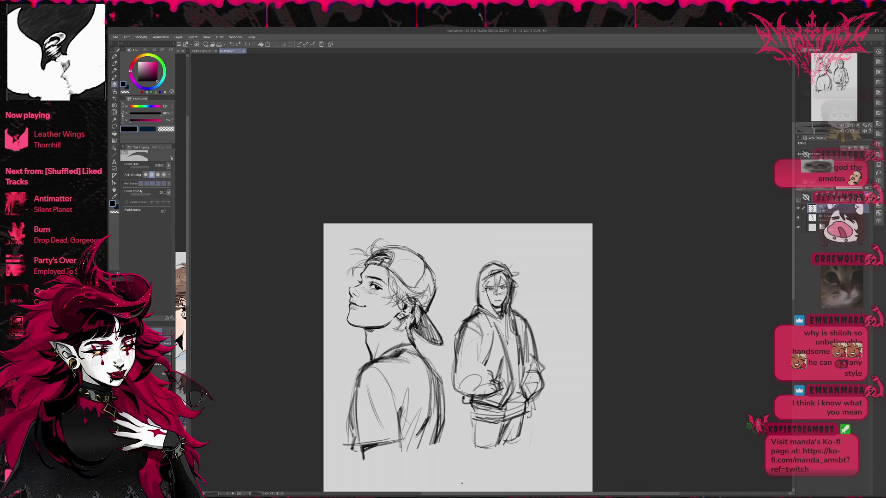
mouse_move(485, 383)
left_mouse_down()
mouse_move(462, 390)
mouse_move(497, 390)
mouse_move(500, 399)
left_mouse_up()
Flip the view back and try two short hand strokes, then undo them.
key("h")
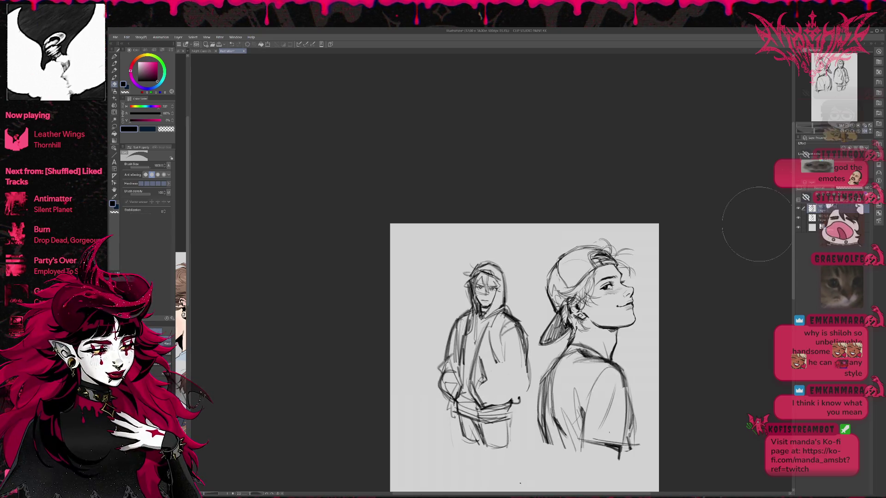
key("p")
left_click_drag(485, 380, 480, 397)
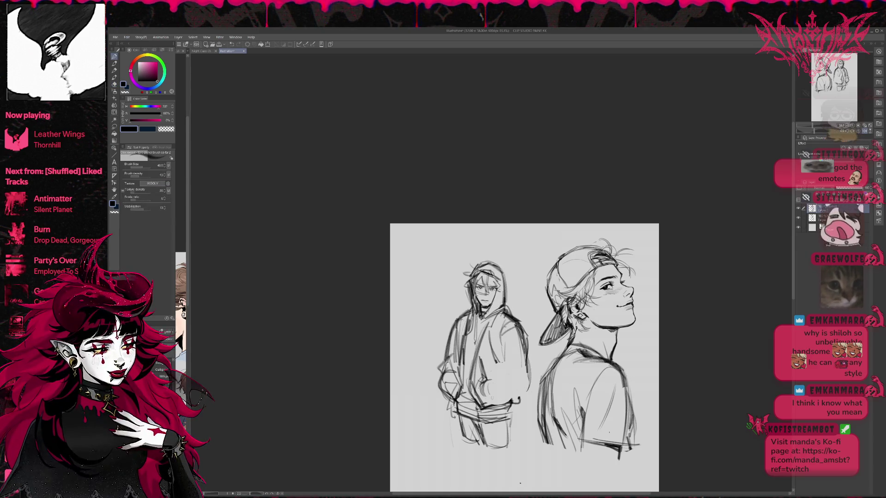
mouse_move(499, 379)
left_mouse_down()
mouse_move(494, 371)
mouse_move(515, 360)
left_mouse_up()
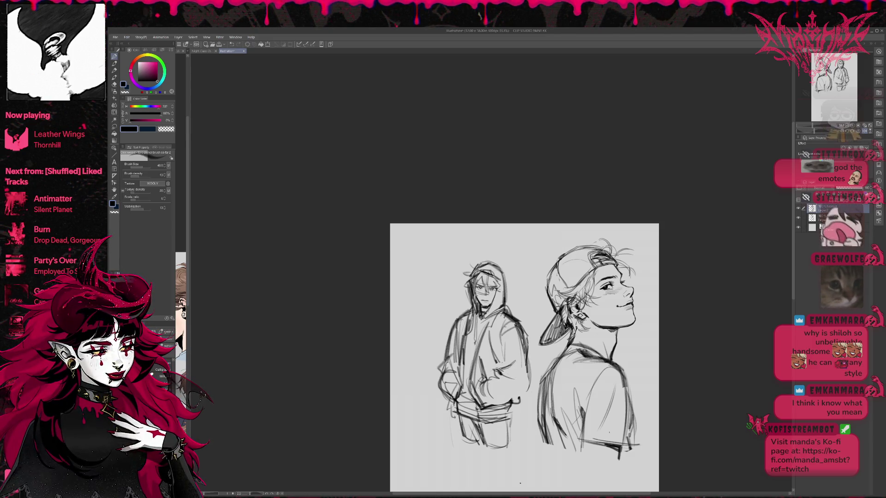
key("ctrl+z")
key("ctrl+z")
Erase the chest and right-side lines and redraw the hooded figure's right torso and arm.
key("e")
mouse_move(506, 331)
left_mouse_down()
mouse_move(503, 342)
mouse_move(490, 341)
mouse_move(517, 339)
mouse_move(503, 362)
left_mouse_up()
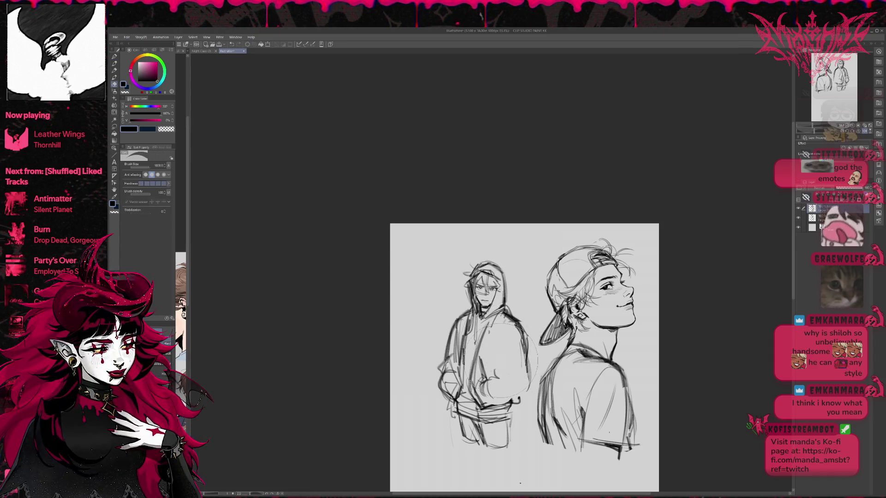
left_click_drag(524, 332, 530, 383)
key("p")
left_click_drag(513, 327, 496, 376)
mouse_move(497, 379)
left_mouse_down()
mouse_move(523, 378)
mouse_move(500, 395)
mouse_move(523, 395)
left_mouse_up()
Sketch the lower right arm and hand, then darken, erase and redraw the right arm and shoulder outline.
left_click_drag(500, 392, 525, 390)
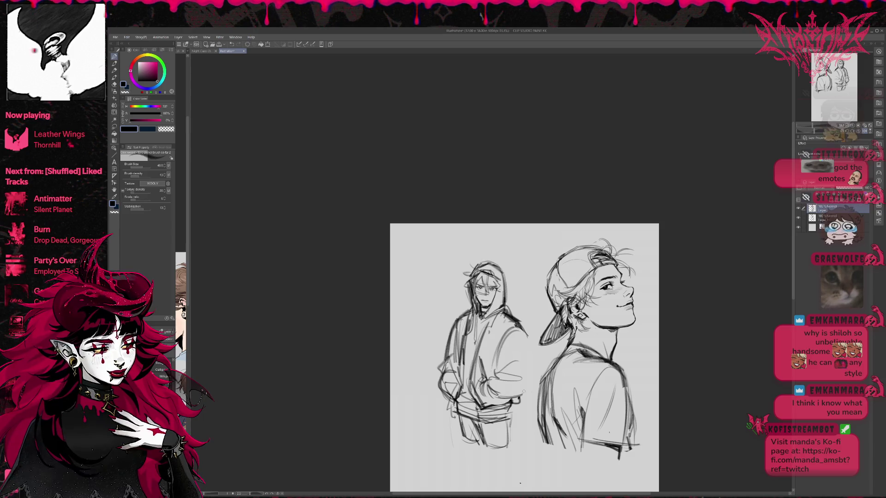
left_click_drag(523, 339, 528, 375)
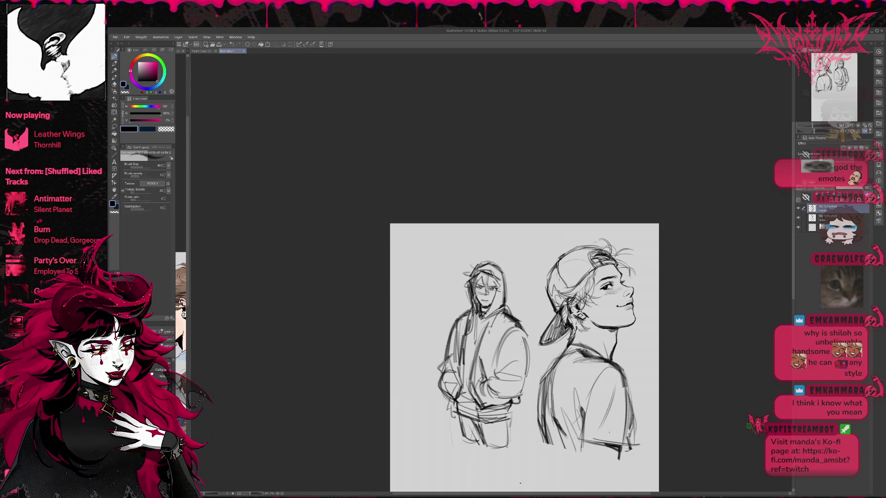
left_click_drag(521, 330, 525, 351)
left_click_drag(523, 340, 525, 381)
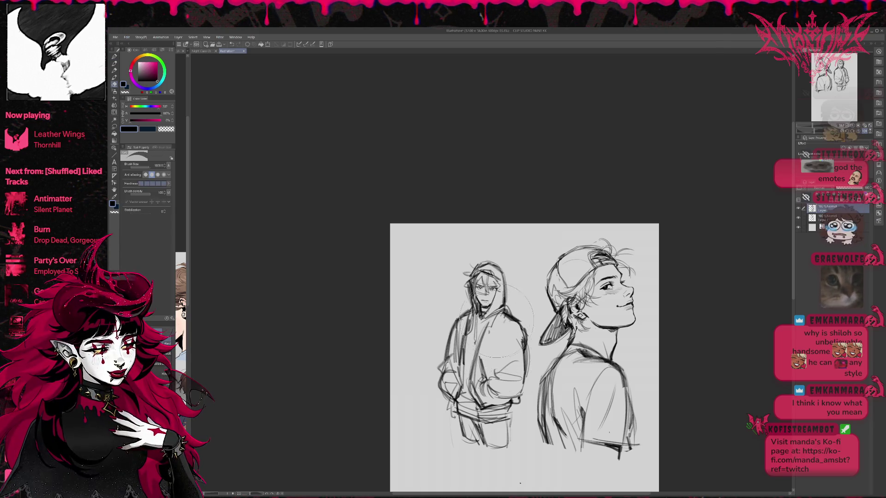
key("p")
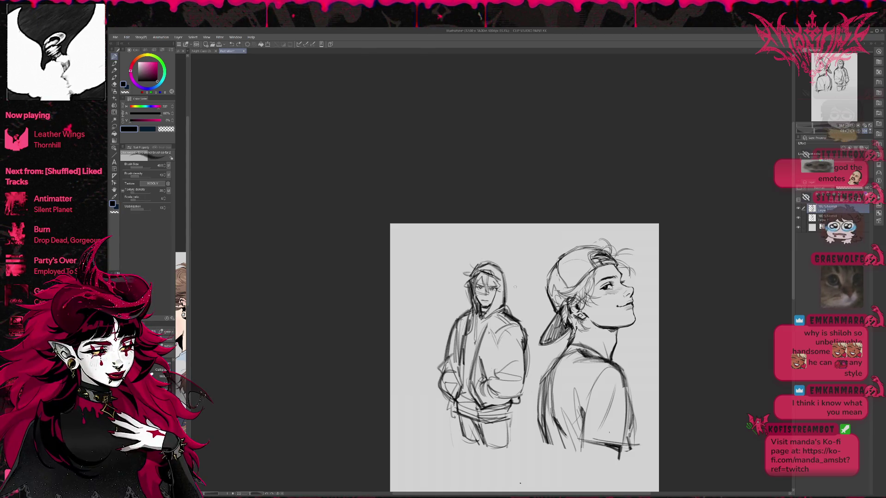
key("e")
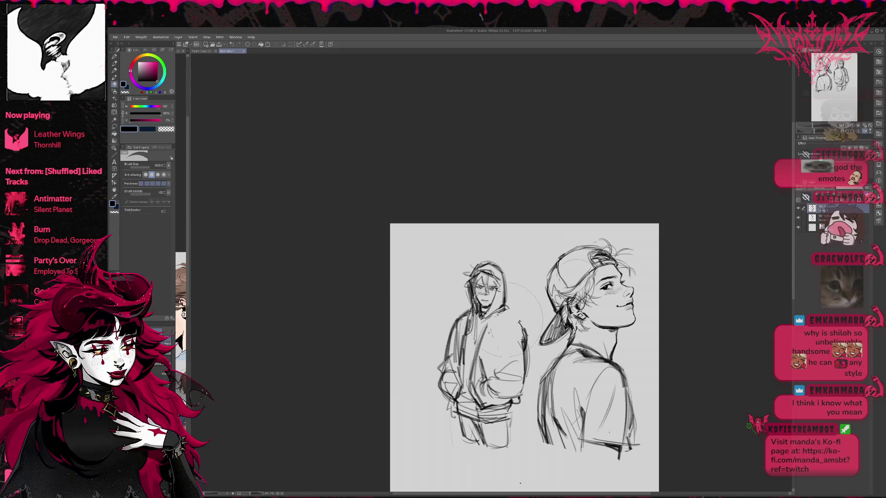
left_click_drag(525, 337, 527, 378)
key("p")
mouse_move(487, 330)
left_mouse_down()
mouse_move(510, 316)
mouse_move(529, 341)
mouse_move(530, 369)
left_mouse_up()
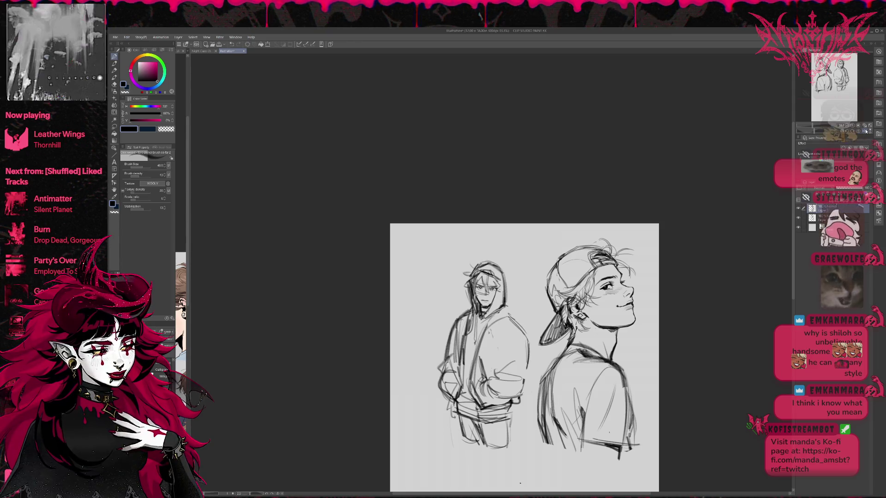
Mirror the view and draw the hooded figure's left shoulder and arm outline.
key("h")
mouse_move(474, 316)
left_mouse_down()
mouse_move(454, 342)
mouse_move(457, 371)
left_mouse_up()
left_click_drag(453, 334, 456, 372)
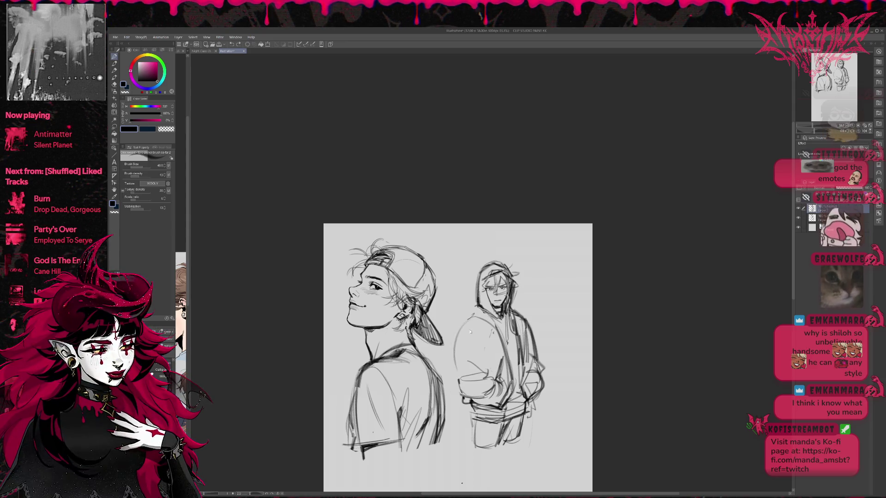
Darken the hooded figure's shoulder and arm lines and sketch the other arm and side.
left_click_drag(459, 339, 457, 377)
left_click_drag(477, 315, 453, 353)
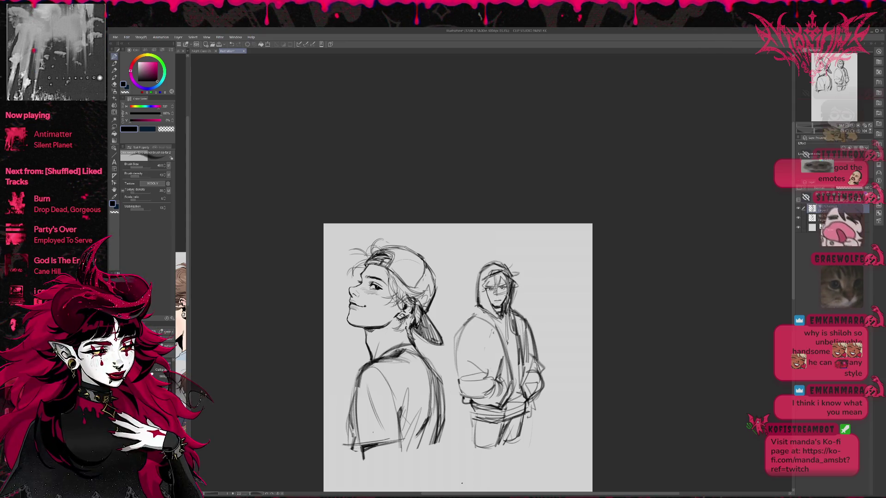
mouse_move(487, 327)
left_mouse_down()
mouse_move(467, 344)
mouse_move(482, 371)
left_mouse_up()
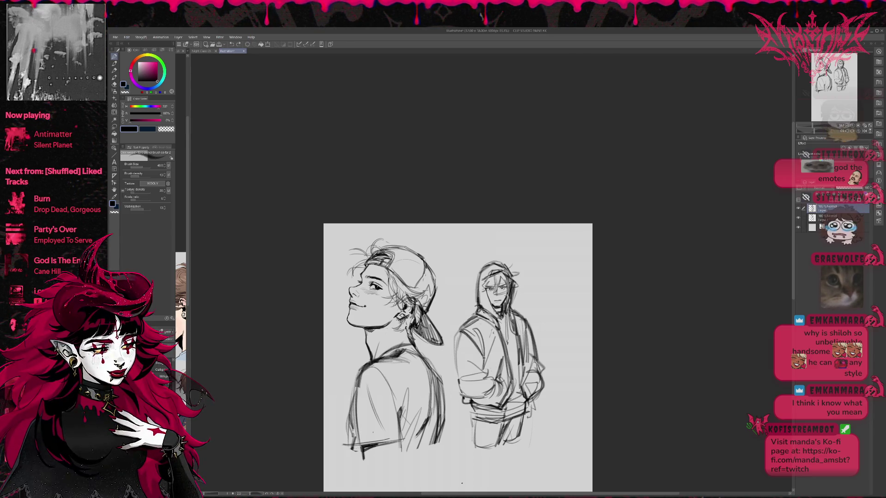
left_click_drag(486, 349, 478, 367)
left_click_drag(531, 328, 523, 344)
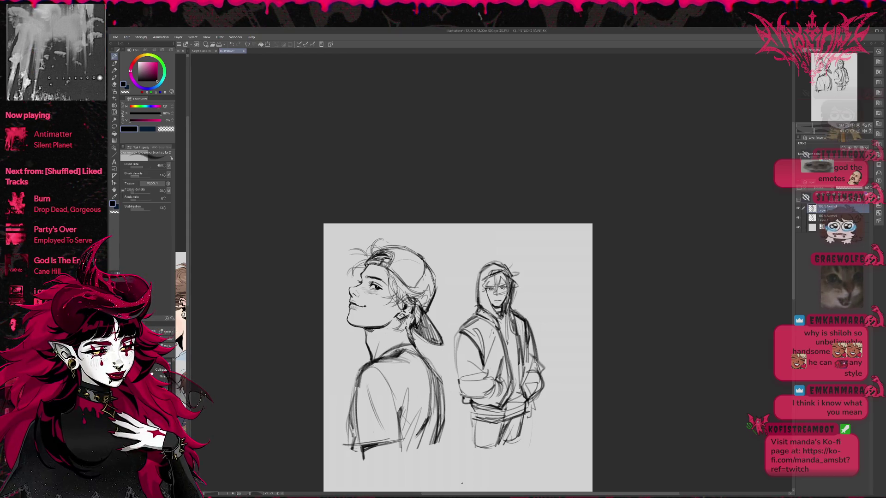
key("e")
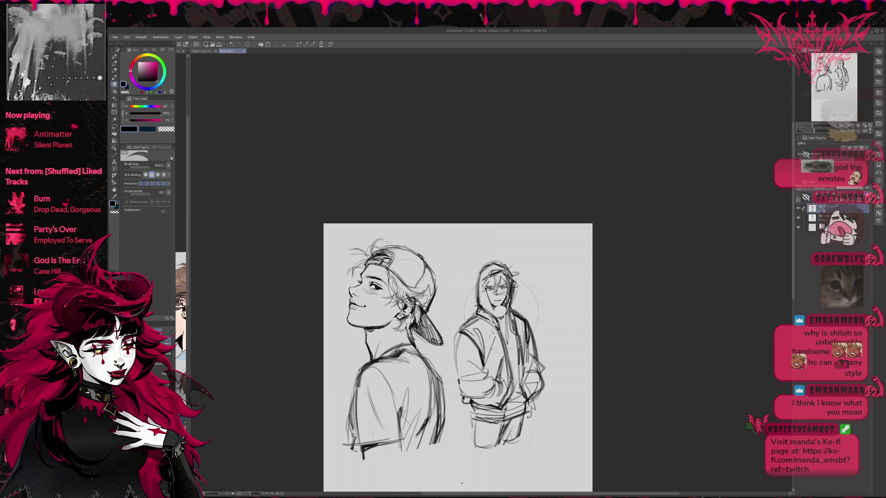
key("p")
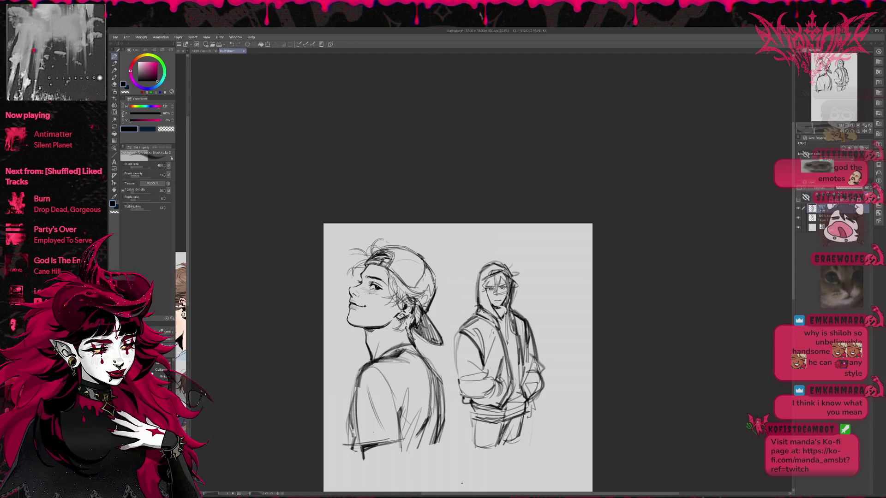
Zoom in and draw a line along the arm plus small hatching near the hands.
scroll(462, 483, "up", 2)
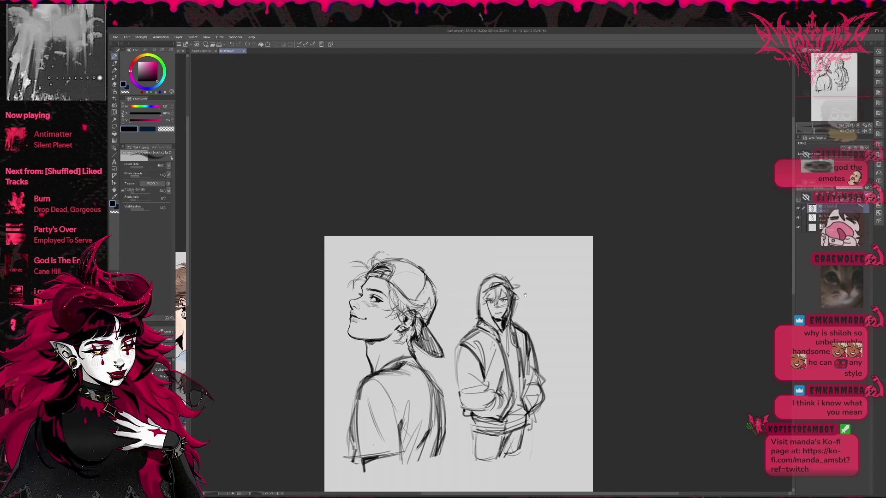
left_click_drag(537, 272, 527, 275)
mouse_move(456, 337)
left_mouse_down()
mouse_move(454, 411)
mouse_move(490, 417)
left_mouse_up()
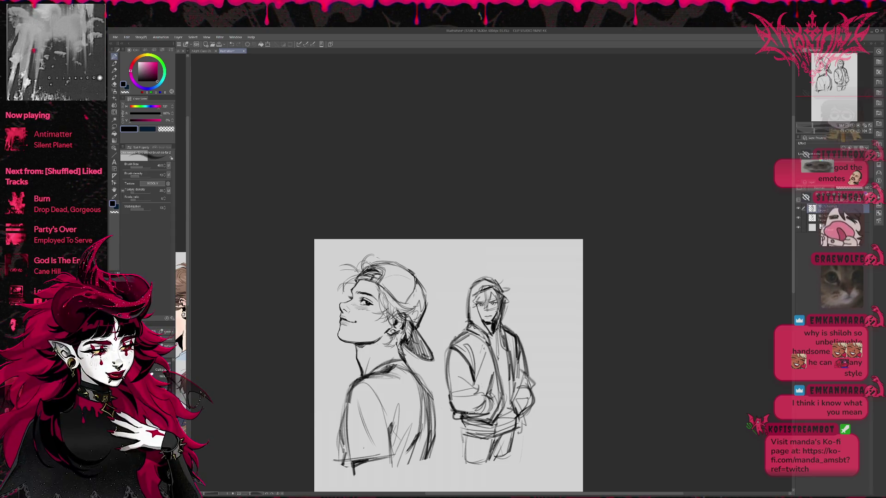
left_click_drag(545, 358, 545, 360)
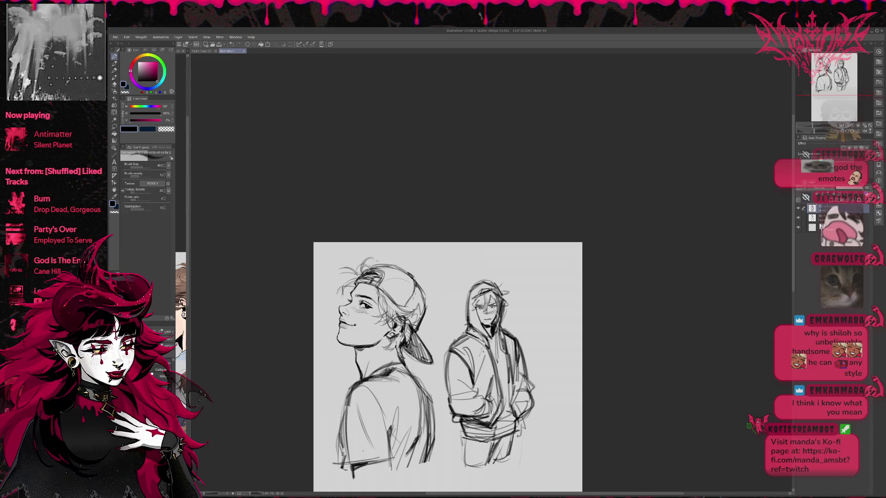
Erase stray lines on the arm and torso and sketch new torso lines.
key("e")
left_click_drag(448, 399, 494, 383)
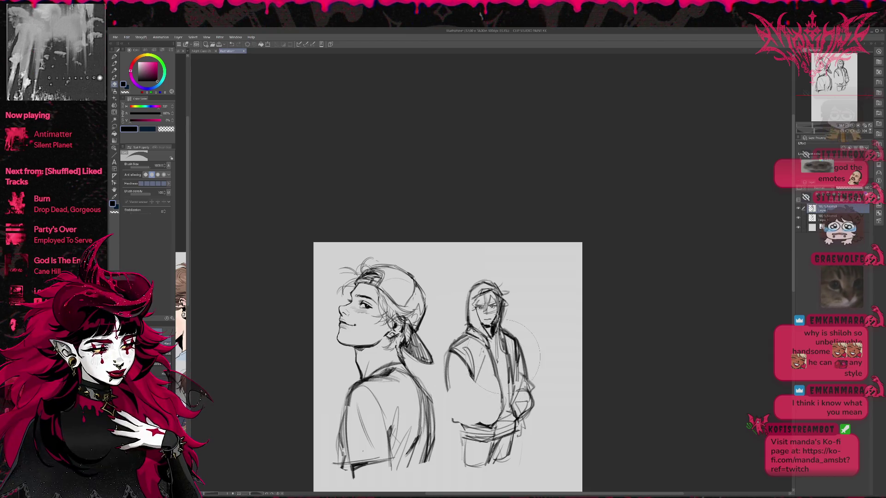
key("p")
mouse_move(481, 398)
left_mouse_down()
mouse_move(501, 395)
mouse_move(493, 420)
left_mouse_up()
Flip the canvas, undo a bad arm stroke and erase the rough arm and chest lines.
key("h")
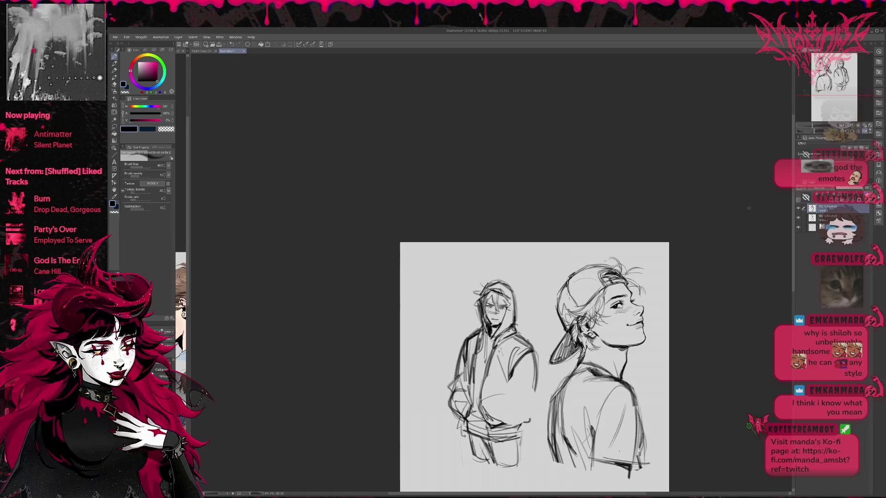
left_click_drag(536, 353, 530, 355)
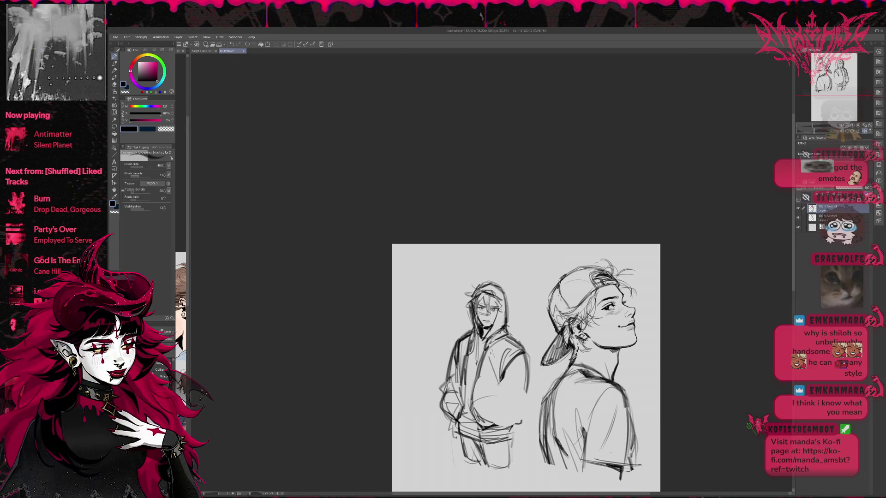
mouse_move(499, 391)
left_mouse_down()
mouse_move(526, 402)
mouse_move(477, 414)
mouse_move(525, 412)
left_mouse_up()
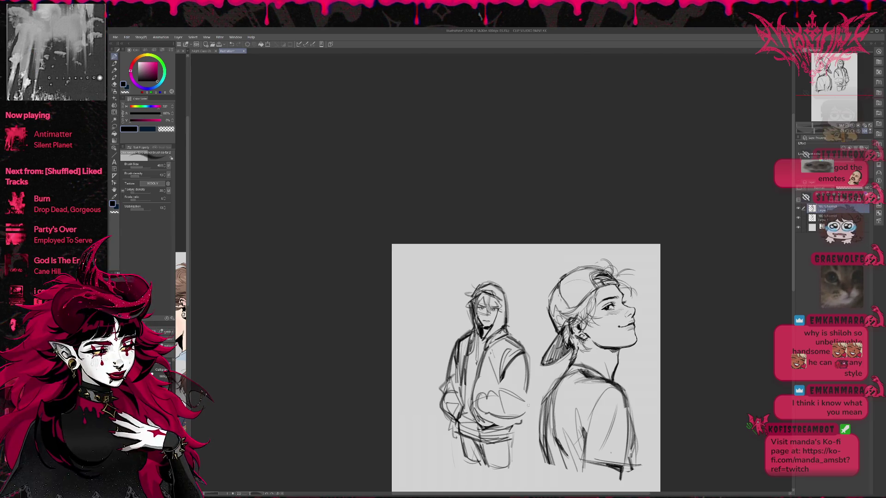
key("ctrl+z")
key("ctrl+z")
key("e")
mouse_move(527, 364)
left_mouse_down()
mouse_move(508, 386)
mouse_move(522, 353)
left_mouse_up()
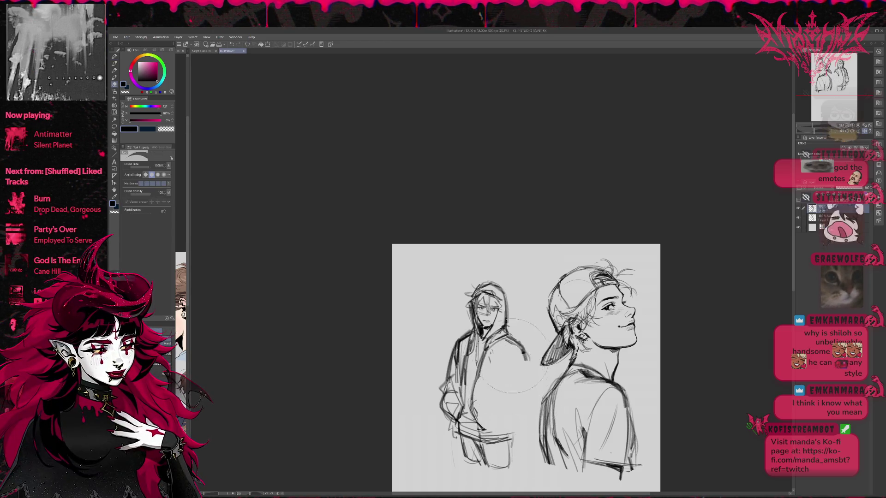
key("p")
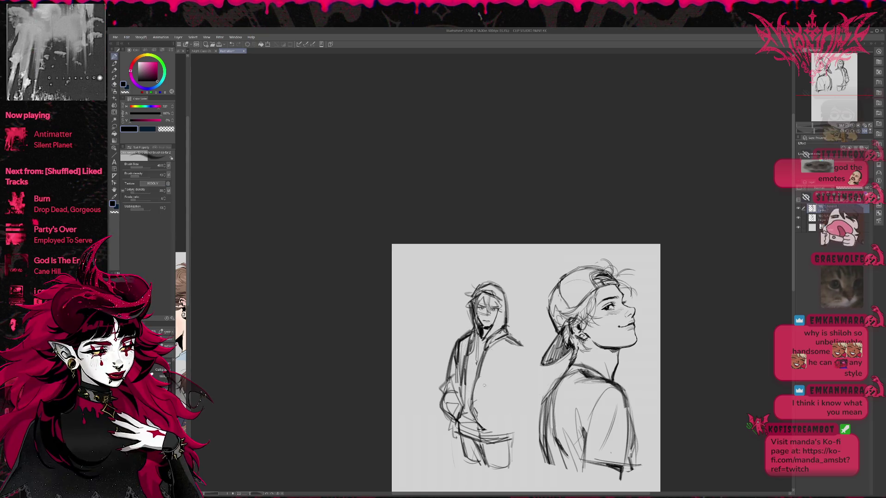
Redraw the hooded figure's torso and darken his right side outline.
left_click_drag(504, 406, 509, 435)
mouse_move(520, 360)
left_mouse_down()
mouse_move(502, 406)
mouse_move(522, 417)
mouse_move(480, 420)
left_mouse_up()
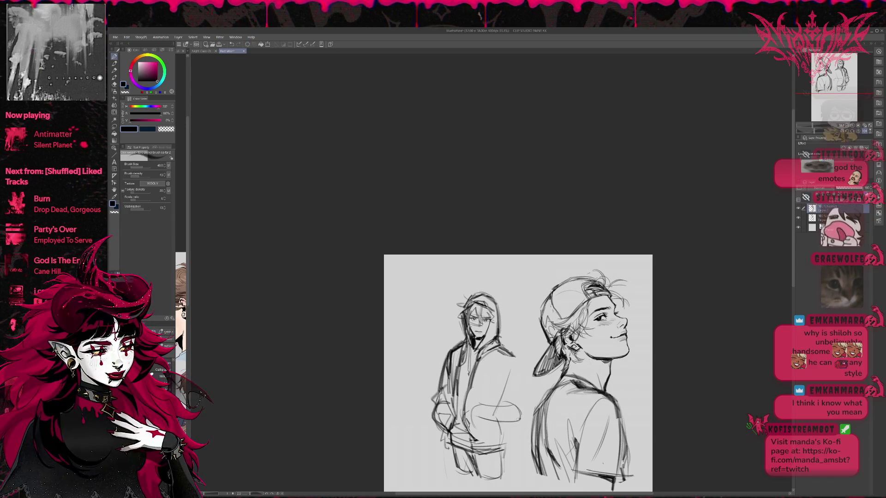
left_click_drag(519, 361, 522, 413)
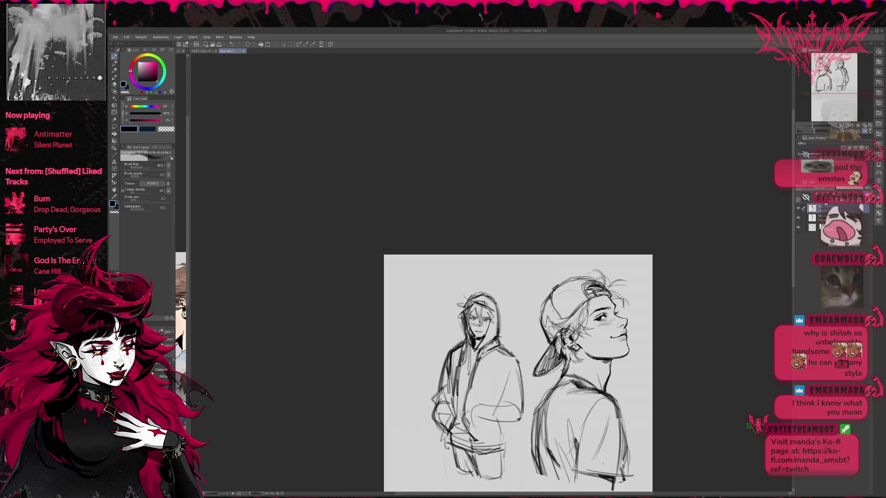
key("e")
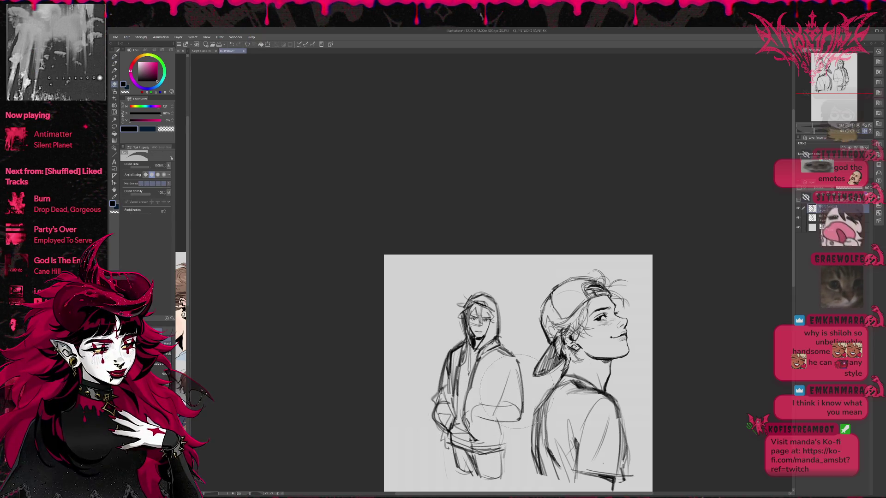
key("p")
mouse_move(515, 360)
left_mouse_down()
mouse_move(489, 401)
mouse_move(524, 388)
mouse_move(513, 414)
mouse_move(519, 403)
mouse_move(498, 401)
mouse_move(495, 388)
mouse_move(520, 422)
left_mouse_up()
left_click_drag(529, 378, 509, 427)
mouse_move(475, 401)
left_mouse_down()
mouse_move(465, 409)
mouse_move(470, 441)
mouse_move(508, 431)
mouse_move(507, 447)
left_mouse_up()
key("e")
key("p")
Add darker short lines along the hoodie's left side and a chest line.
left_click_drag(504, 430, 505, 447)
left_click_drag(450, 421, 446, 436)
left_click_drag(455, 407, 446, 424)
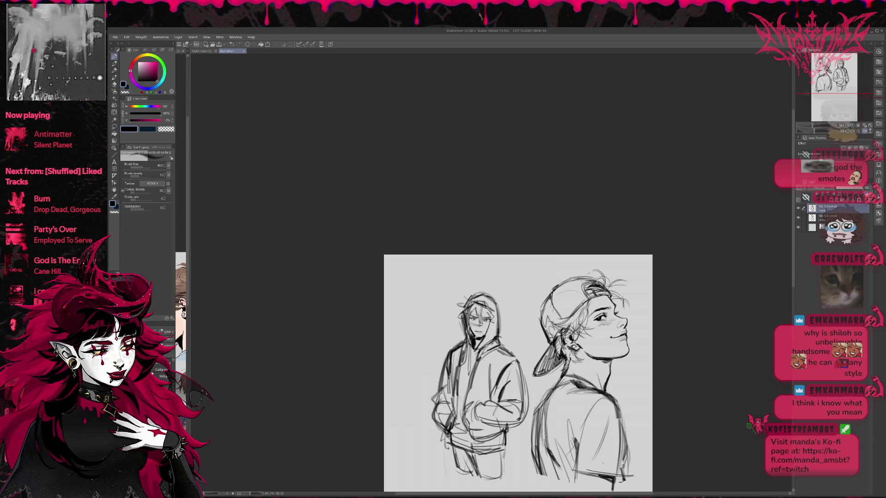
left_click_drag(457, 385, 453, 408)
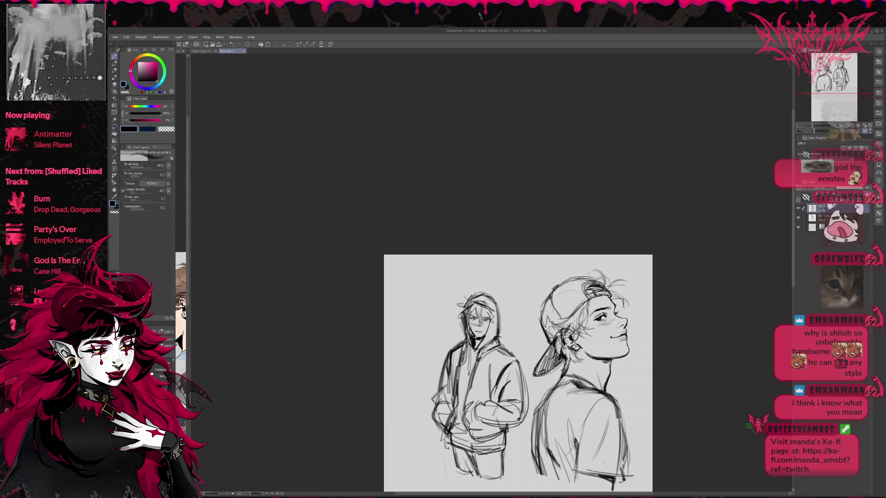
key("e")
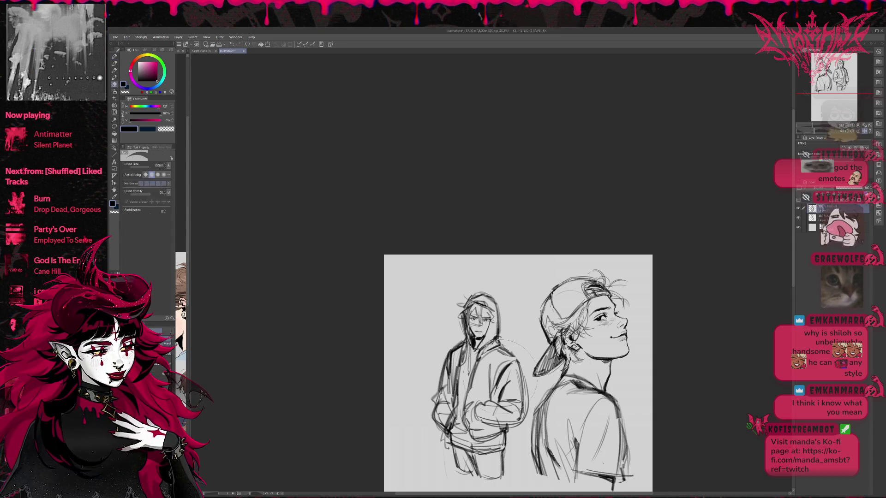
key("p")
mouse_move(504, 359)
left_mouse_down()
mouse_move(494, 384)
mouse_move(523, 376)
left_mouse_up()
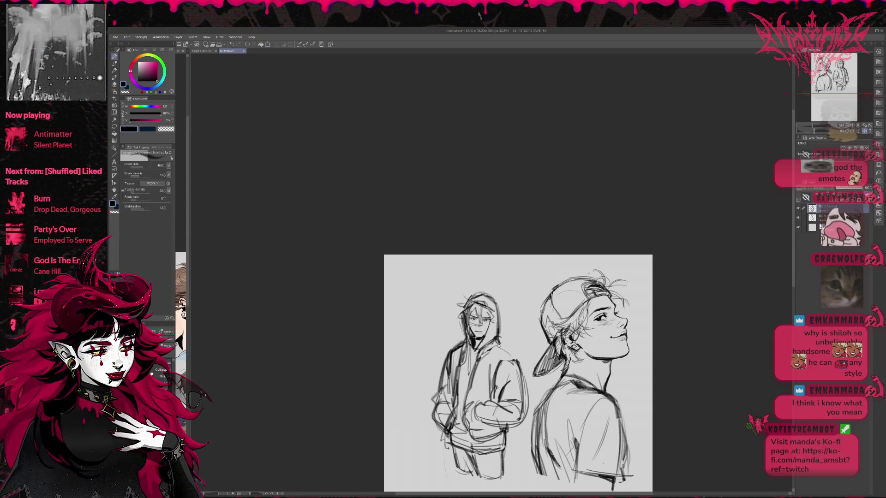
key("e")
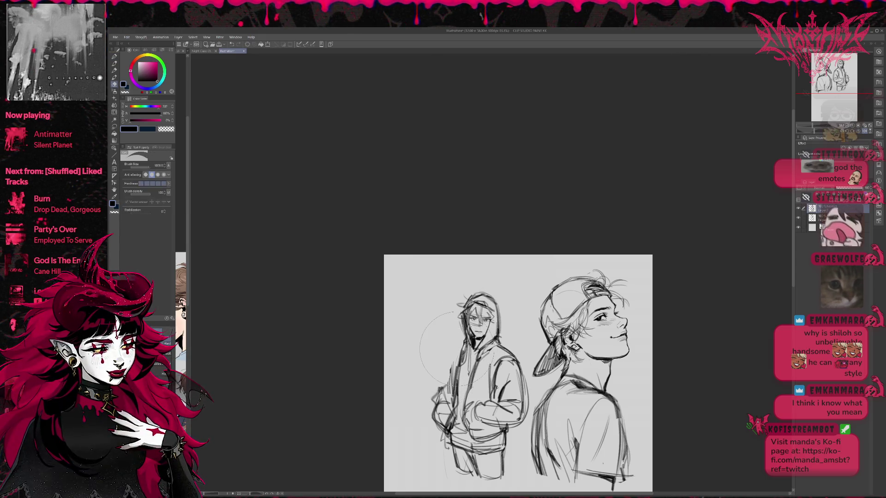
Flip the canvas back and redraw the hooded figure's right side line.
key("h")
key("p")
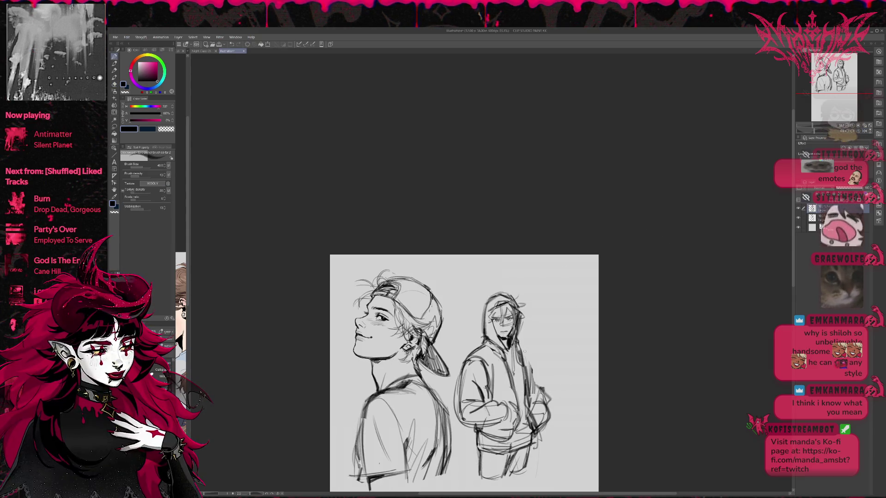
mouse_move(518, 343)
left_mouse_down()
mouse_move(534, 360)
mouse_move(534, 385)
left_mouse_up()
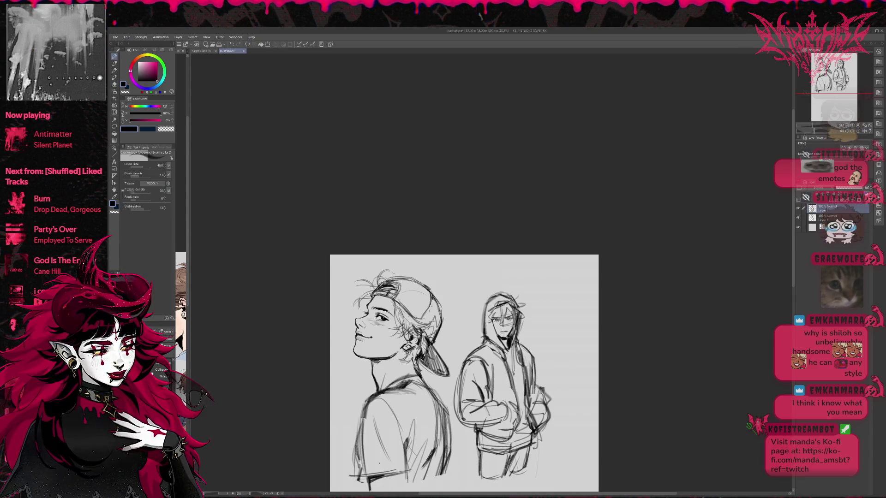
key("ctrl+z")
mouse_move(528, 350)
left_mouse_down()
mouse_move(548, 400)
mouse_move(549, 426)
mouse_move(536, 438)
left_mouse_up()
key("e")
key("p")
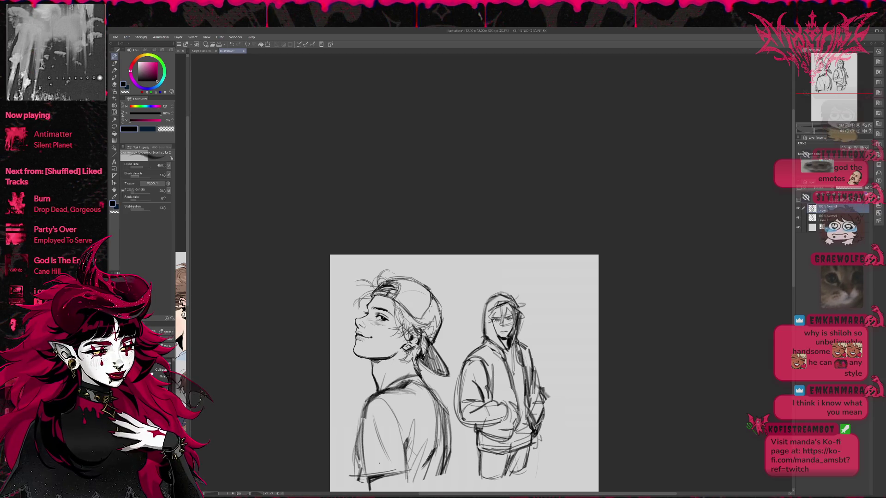
Sketch the hand, pocket, right side outline and jacket hem of the hoodie.
mouse_move(540, 378)
left_mouse_down()
mouse_move(546, 400)
mouse_move(533, 388)
mouse_move(531, 402)
left_mouse_up()
key("e")
key("p")
mouse_move(535, 359)
left_mouse_down()
mouse_move(537, 396)
mouse_move(519, 434)
left_mouse_up()
mouse_move(512, 398)
left_mouse_down()
mouse_move(518, 427)
mouse_move(530, 415)
left_mouse_up()
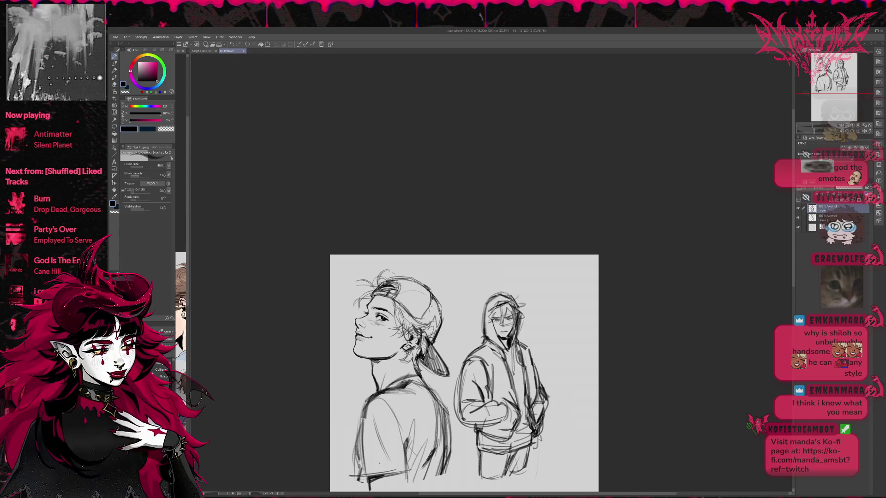
mouse_move(479, 430)
left_mouse_down()
mouse_move(510, 440)
mouse_move(511, 432)
left_mouse_up()
mouse_move(506, 432)
left_mouse_down()
mouse_move(514, 444)
mouse_move(480, 439)
mouse_move(482, 466)
mouse_move(513, 443)
left_mouse_up()
Darken the hooded figure's lower left leg line, then mirror the canvas to check.
key("e")
key("p")
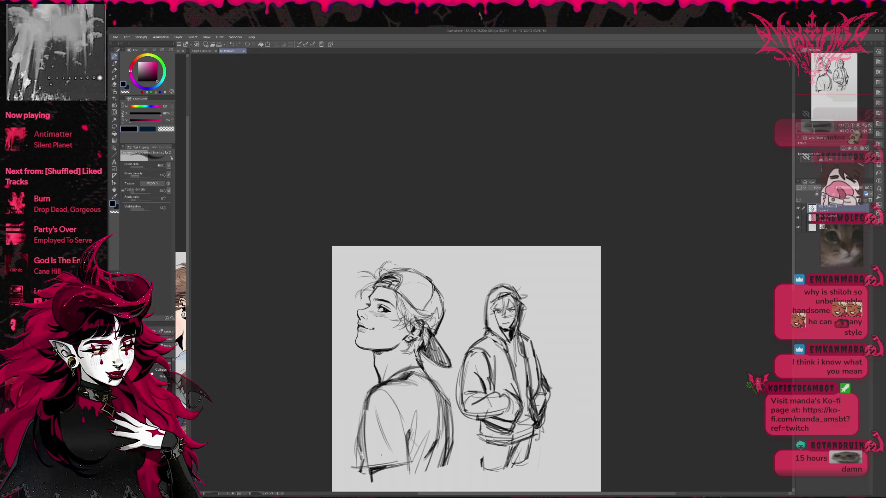
left_click_drag(481, 467, 484, 445)
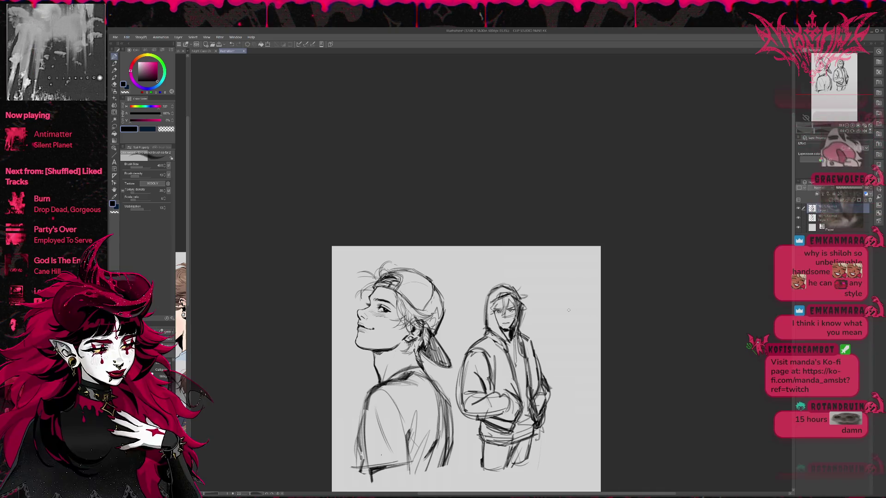
key("e")
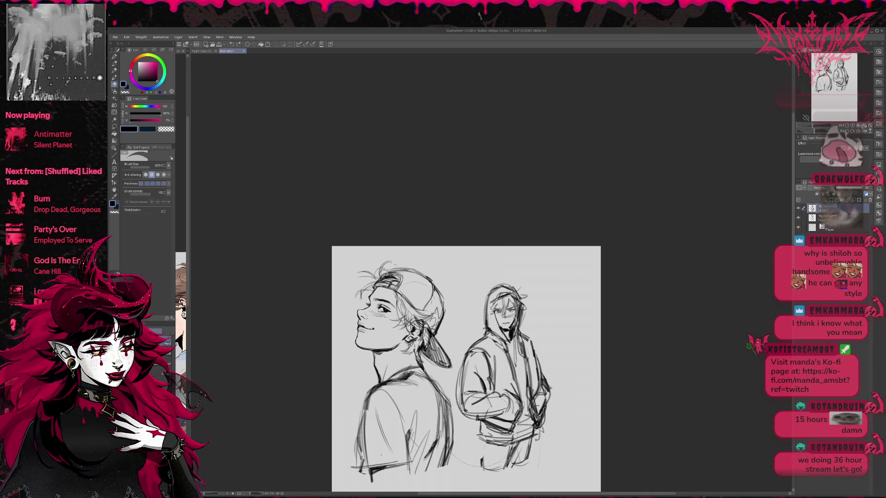
key("p")
key("h")
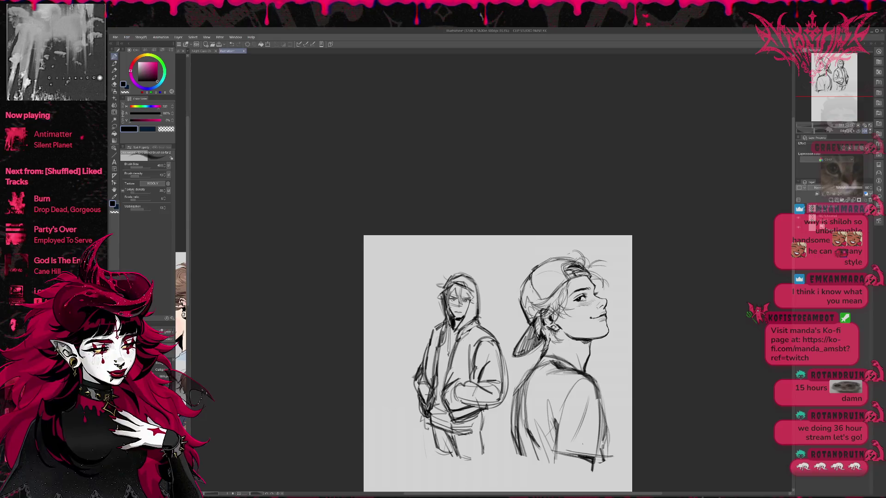
Erase stray lines in the hooded figure's hair with a larger eraser.
key("e")
key("p")
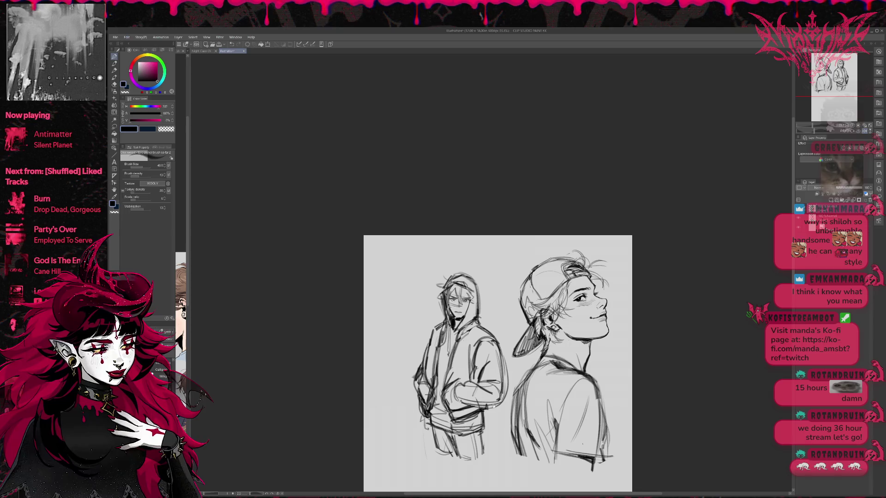
left_click_drag(493, 407, 495, 406)
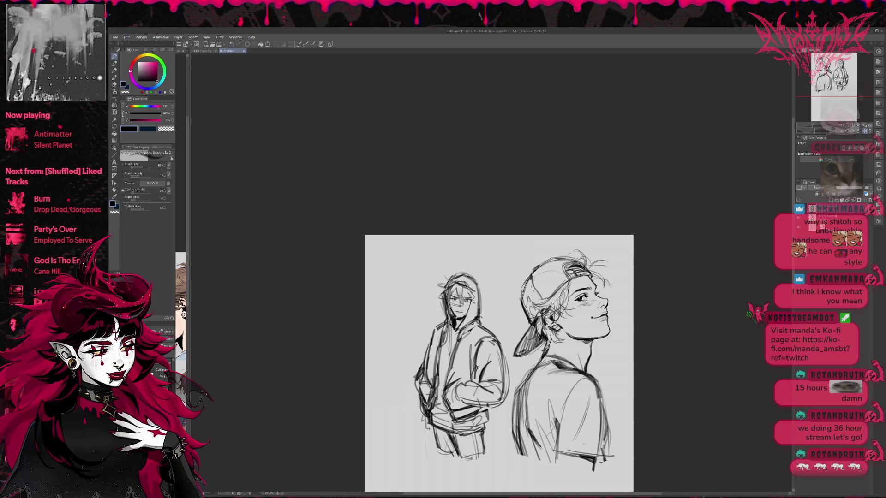
key("ctrl+z")
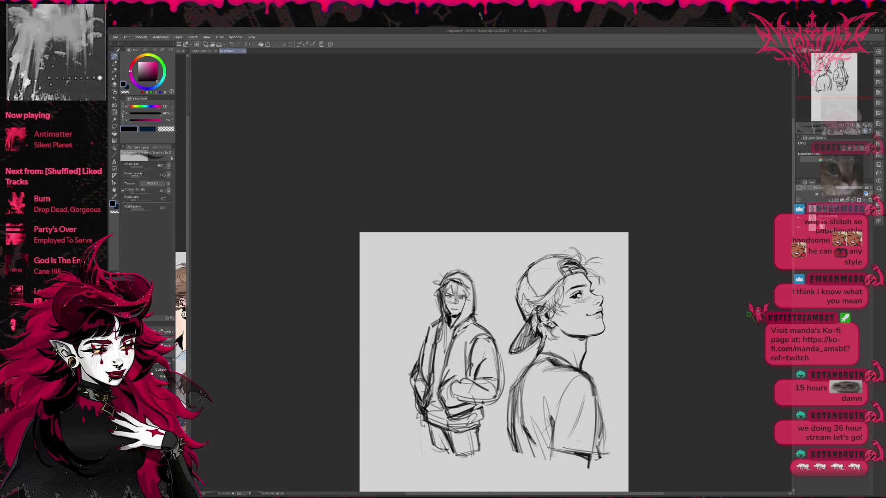
key("e")
key("bracketright")
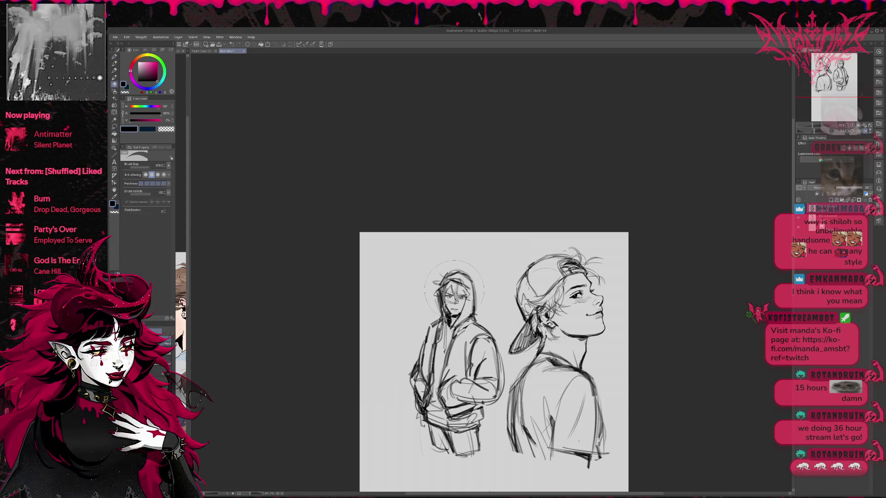
left_click_drag(437, 282, 449, 293)
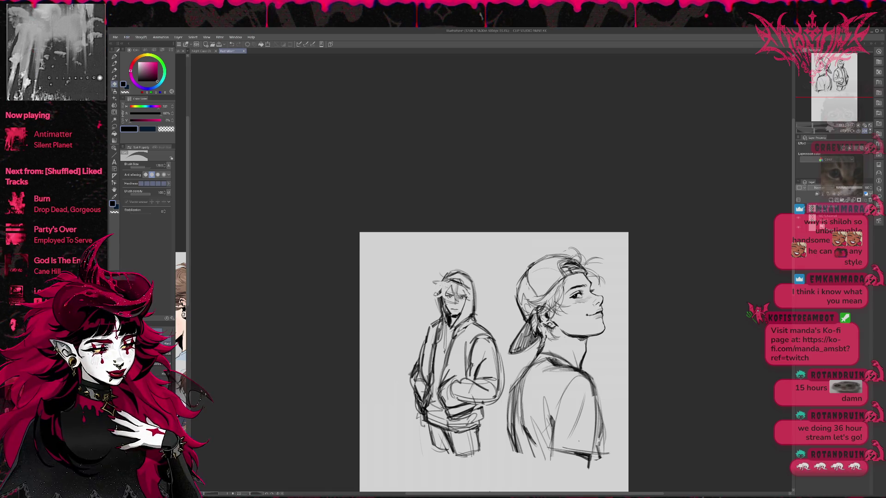
key("p")
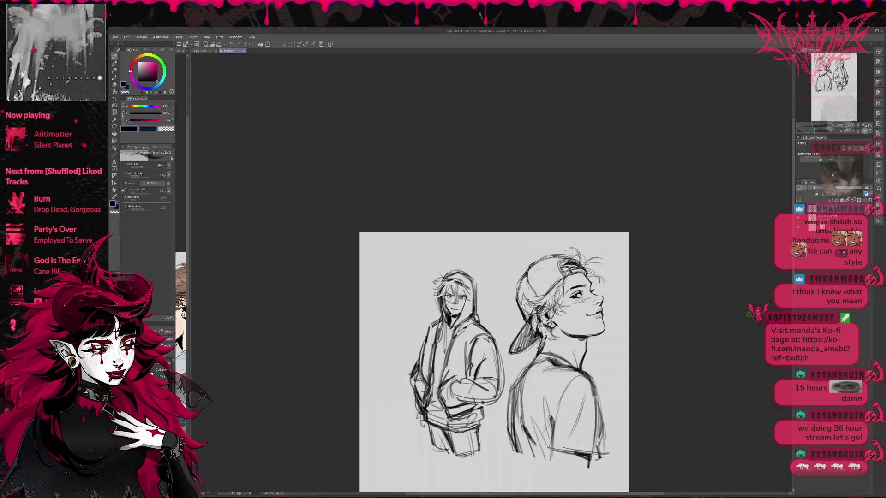
Mirror the canvas, add strokes at the arm and side, and tint the sketch blue.
left_click(865, 132)
left_click_drag(683, 300, 673, 302)
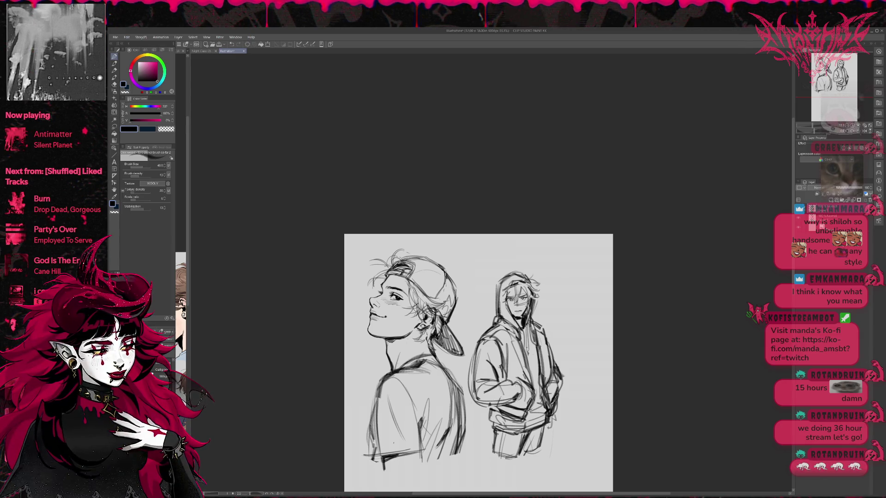
key("e")
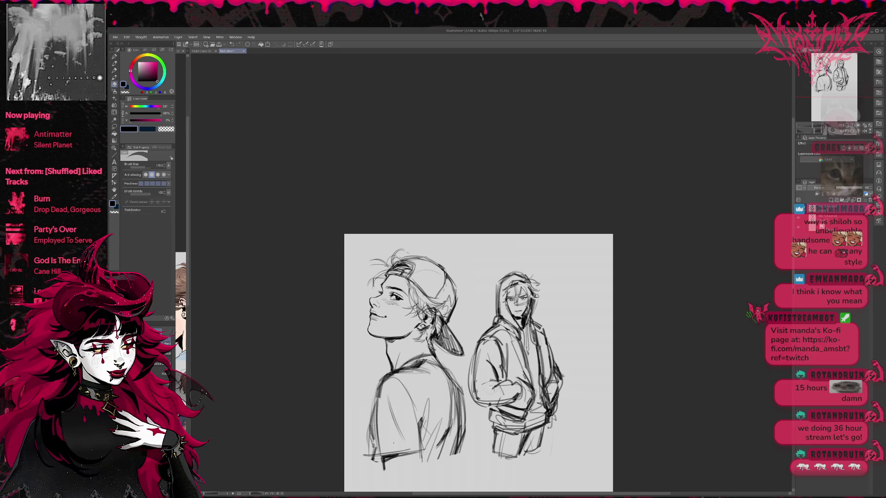
key("p")
left_click_drag(489, 391, 501, 383)
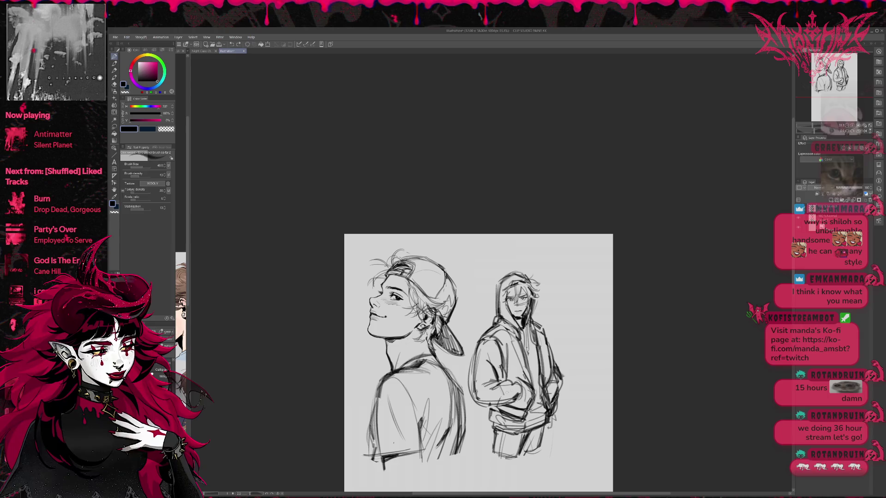
key("e")
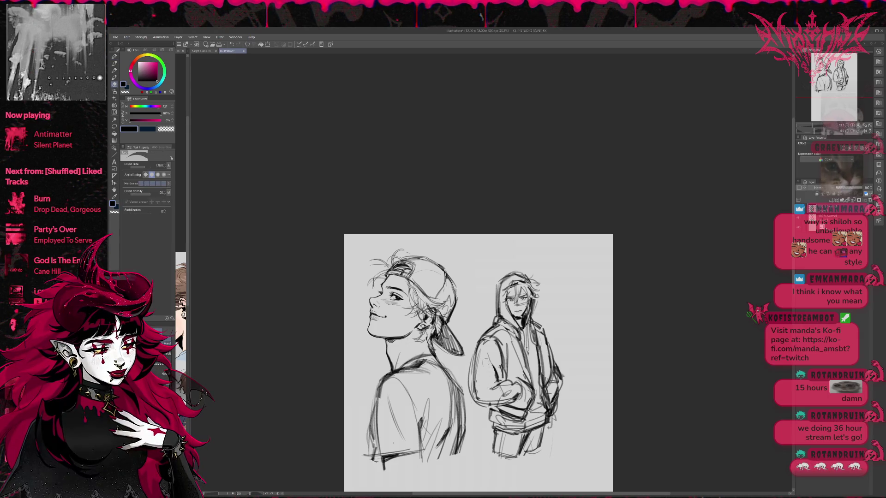
key("p")
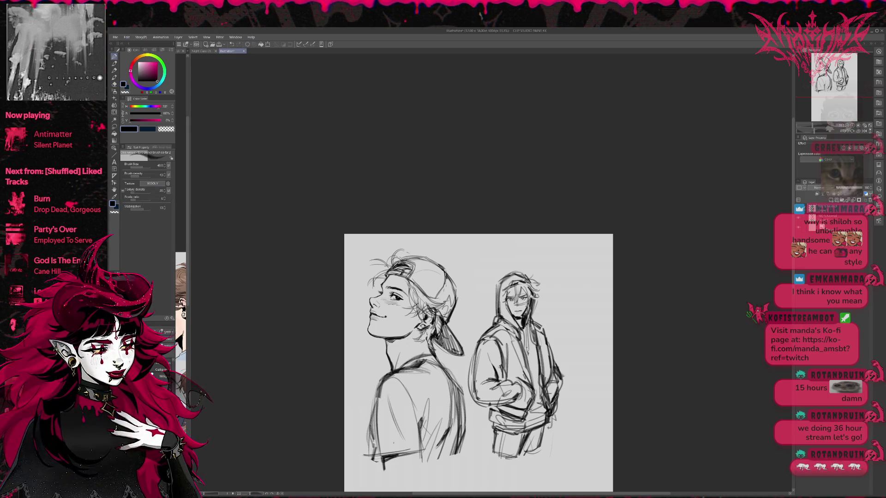
left_click_drag(502, 364, 499, 381)
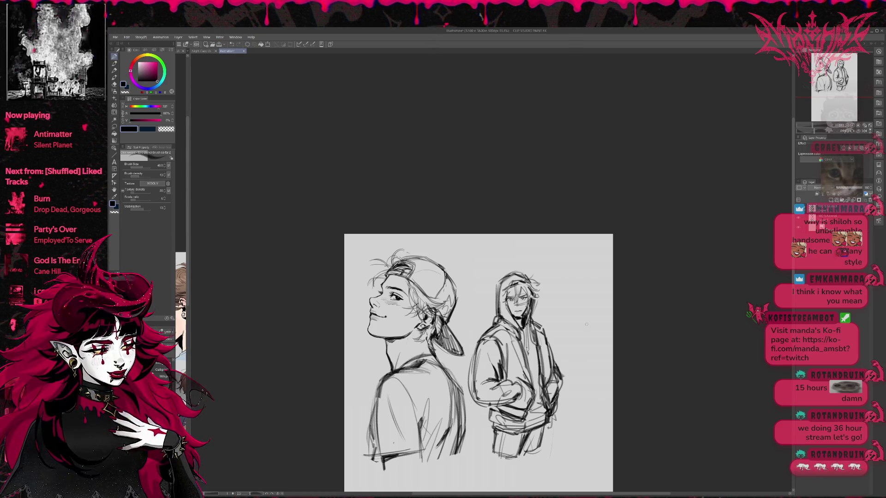
left_click(861, 147)
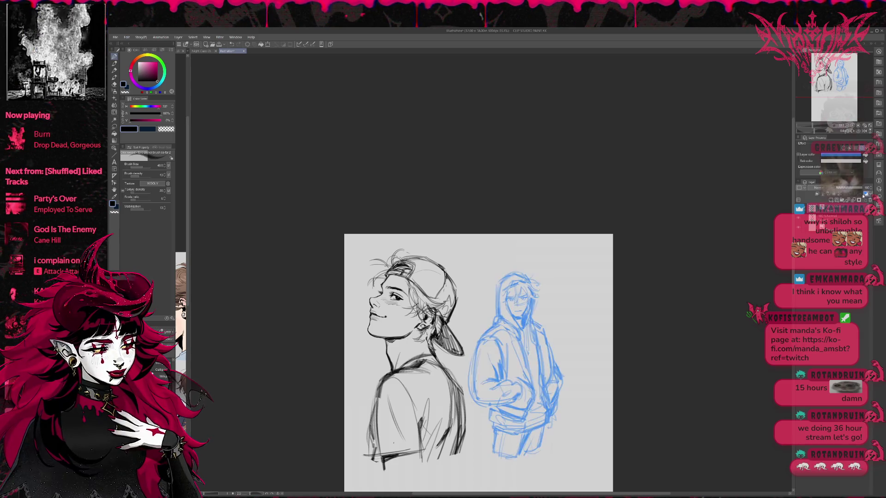
Zoom the canvas to 100% and mirror the view back.
key("ctrl+plus")
key("ctrl+plus")
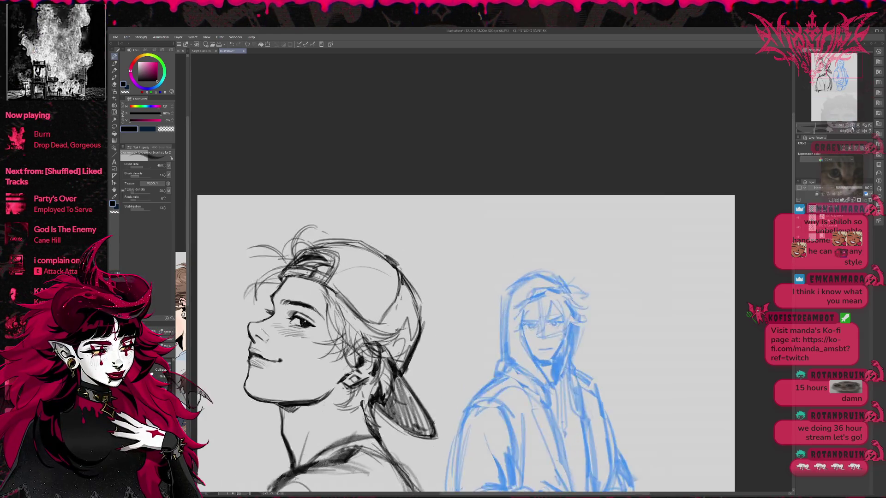
key("ctrl+plus")
left_click(865, 131)
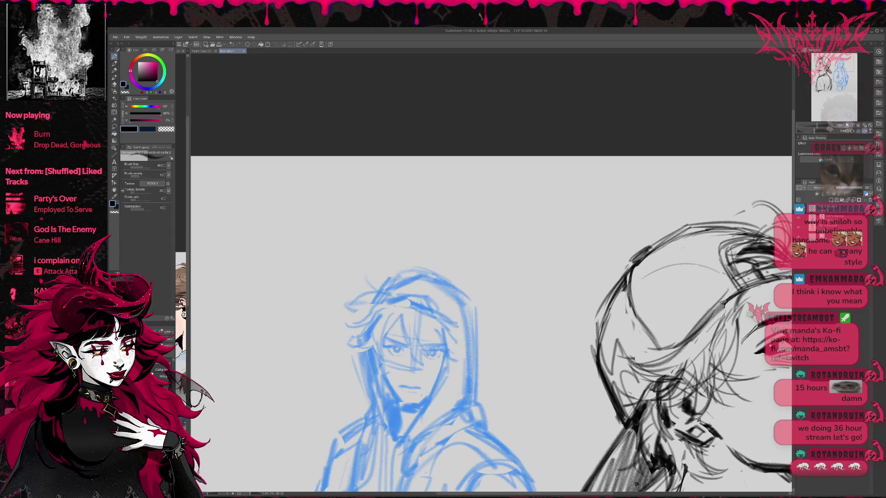
key("ctrl+minus")
left_click(849, 131)
left_click(850, 131)
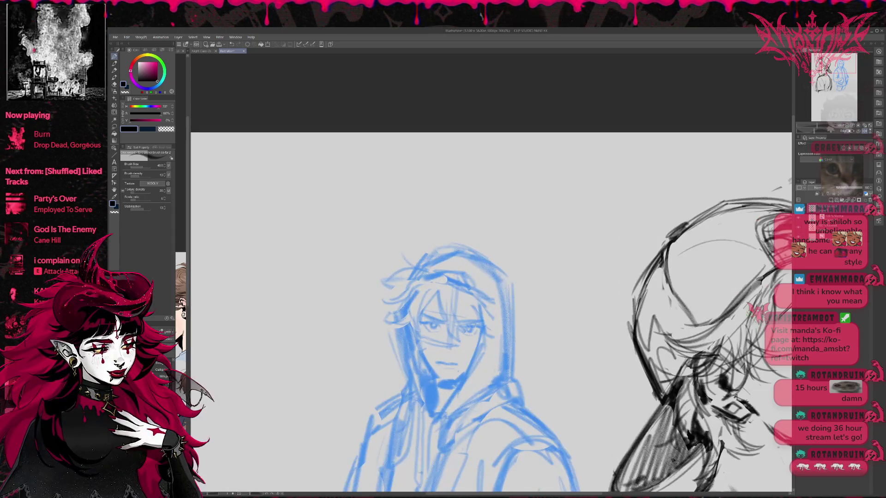
Show the character reference image in a wider pane and scroll through it.
left_click(181, 300)
left_click_drag(189, 277, 288, 277)
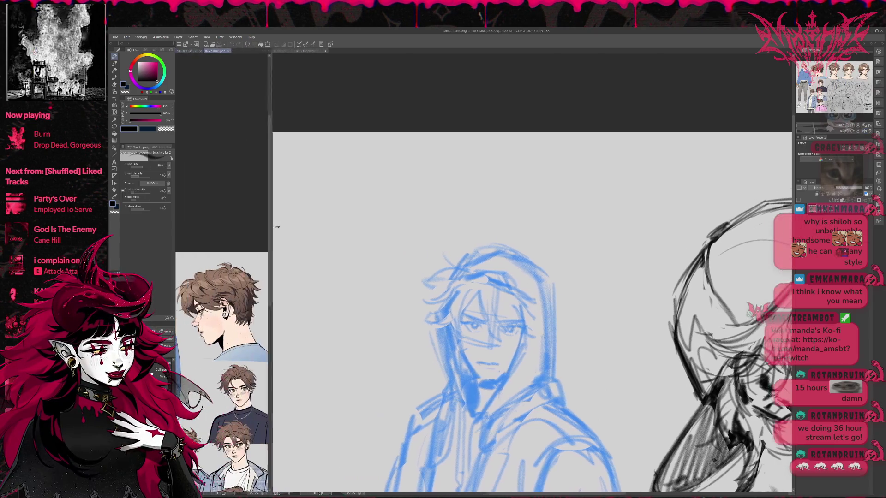
scroll(242, 290, "down", 3)
scroll(249, 277, "down", 2)
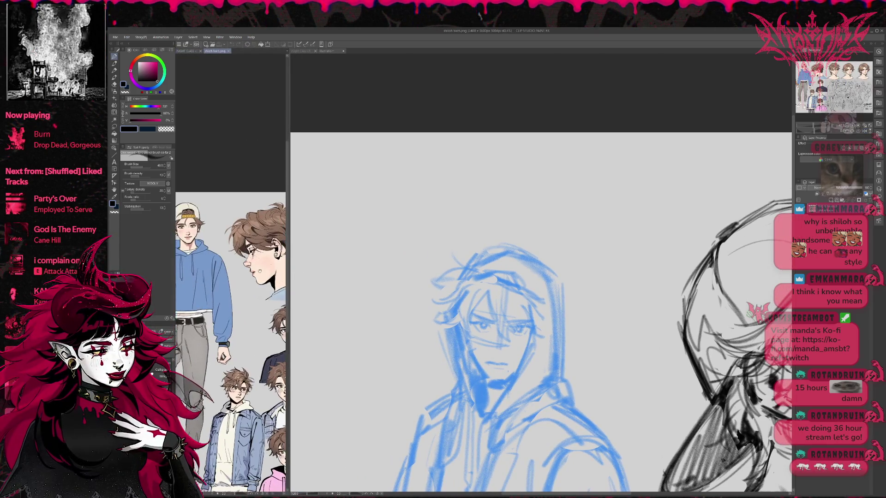
scroll(253, 268, "down", 2)
scroll(253, 268, "up", 2)
scroll(255, 266, "up", 2)
scroll(257, 264, "up", 2)
scroll(259, 262, "up", 2)
scroll(258, 261, "down", 3)
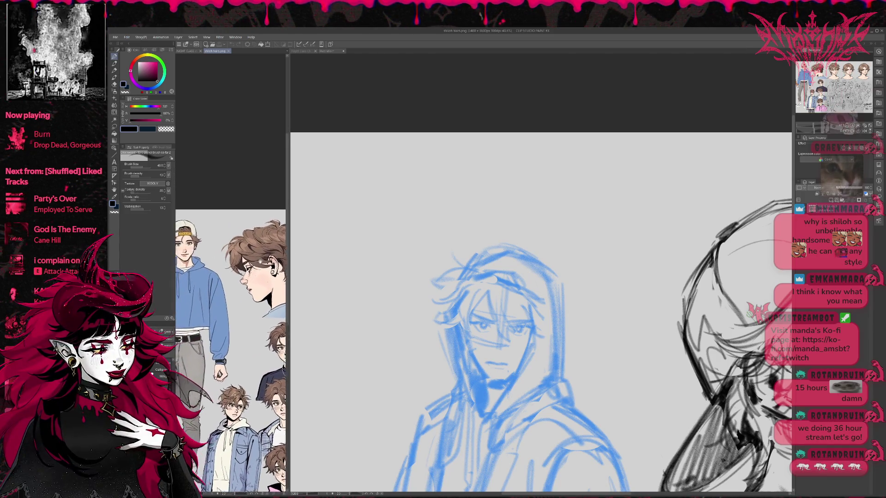
scroll(239, 323, "up", 2)
scroll(276, 277, "down", 2)
scroll(268, 270, "down", 2)
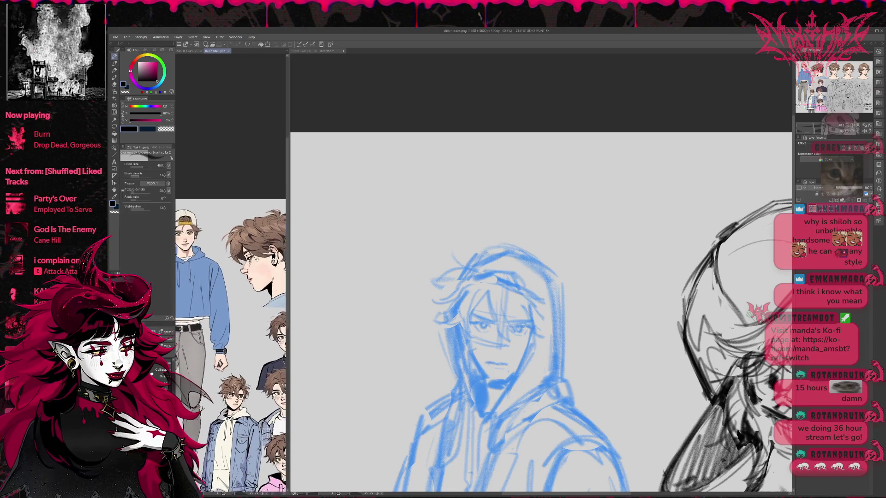
scroll(262, 265, "down", 2)
scroll(262, 264, "down", 2)
Return to the illustration canvas and zoom onto the hooded figure's face.
left_click(539, 276)
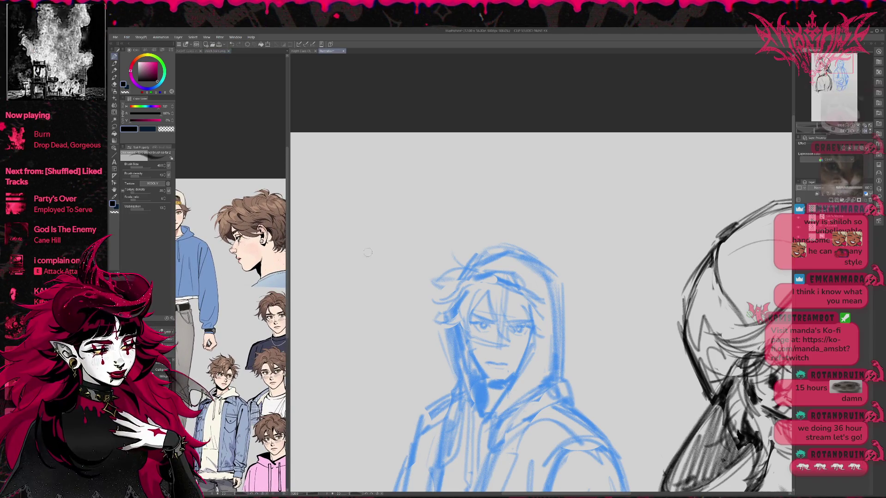
left_click_drag(539, 276, 489, 262)
scroll(437, 372, "up", 1)
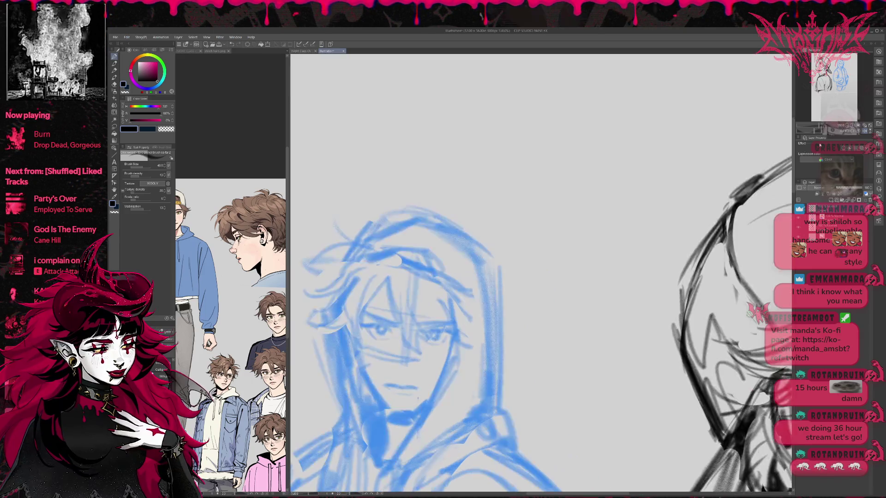
Ink the left eye's upper and lower lids with the pen at size 25.
scroll(438, 371, "up", 1)
scroll(437, 372, "up", 1)
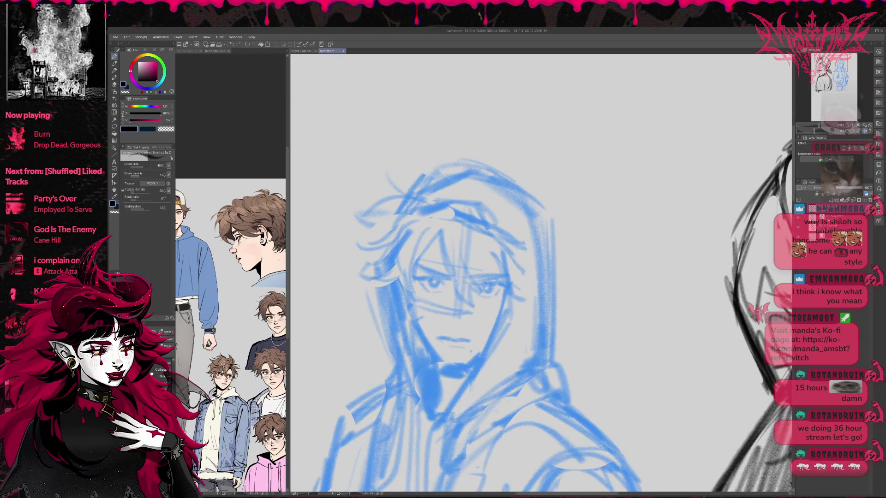
key("p")
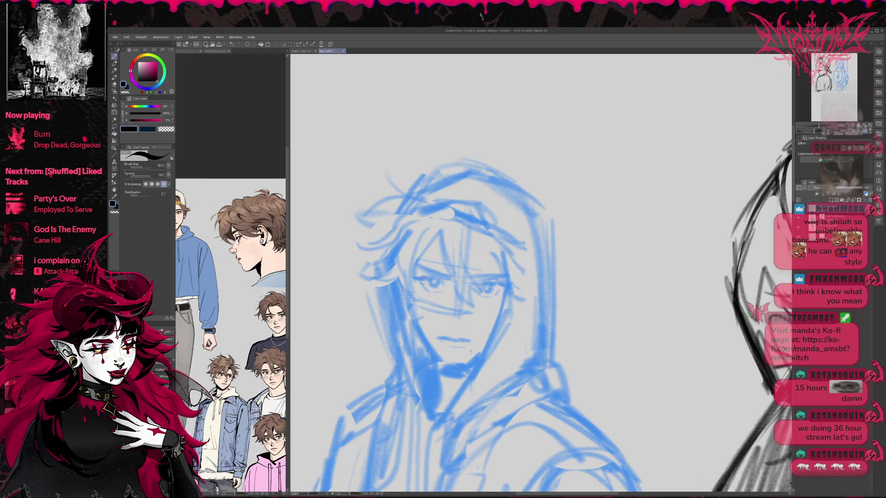
key("bracketleft")
key("bracketleft")
key("bracketleft")
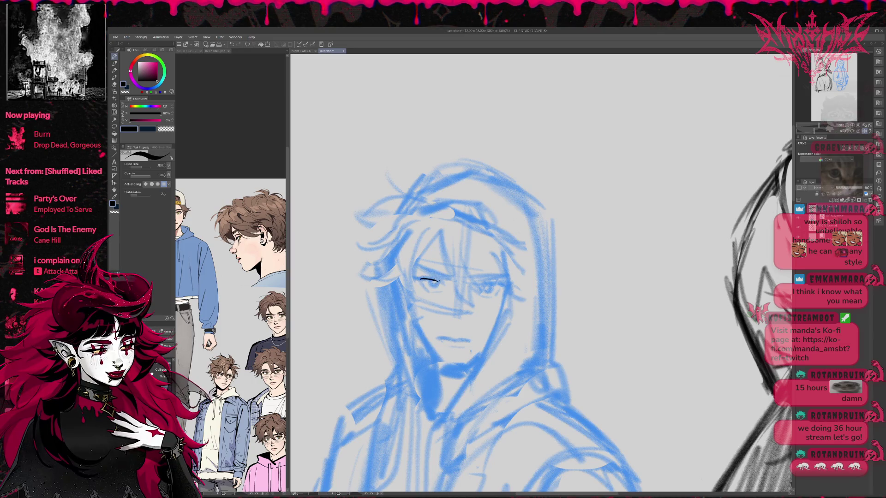
mouse_move(422, 279)
left_mouse_down()
mouse_move(442, 278)
mouse_move(435, 284)
left_mouse_up()
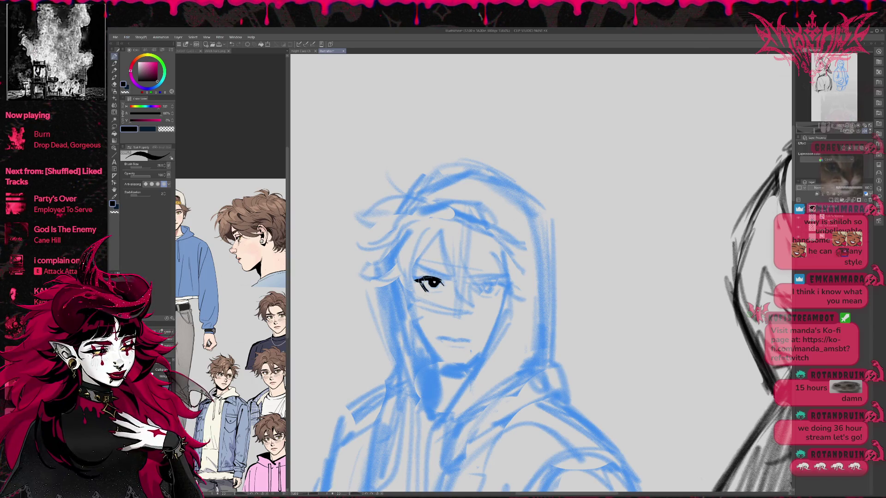
mouse_move(420, 279)
left_mouse_down()
mouse_move(438, 276)
mouse_move(425, 278)
left_mouse_up()
key("ctrl+z")
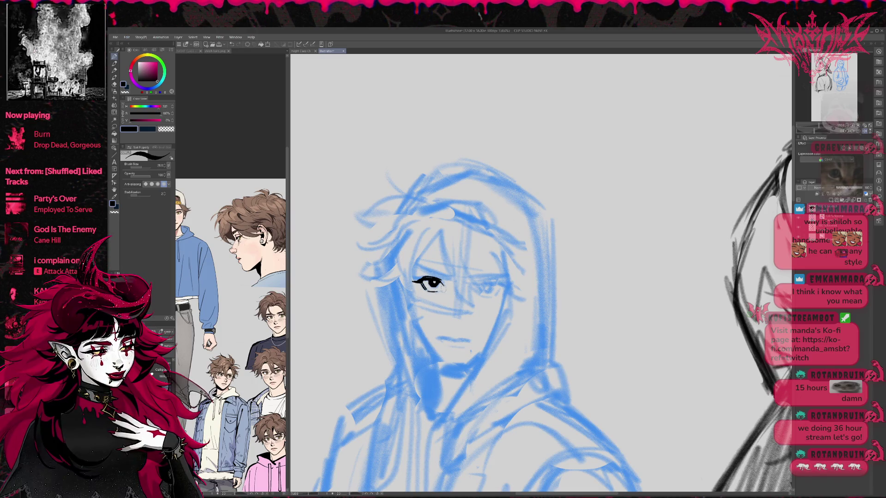
left_click_drag(436, 280, 443, 286)
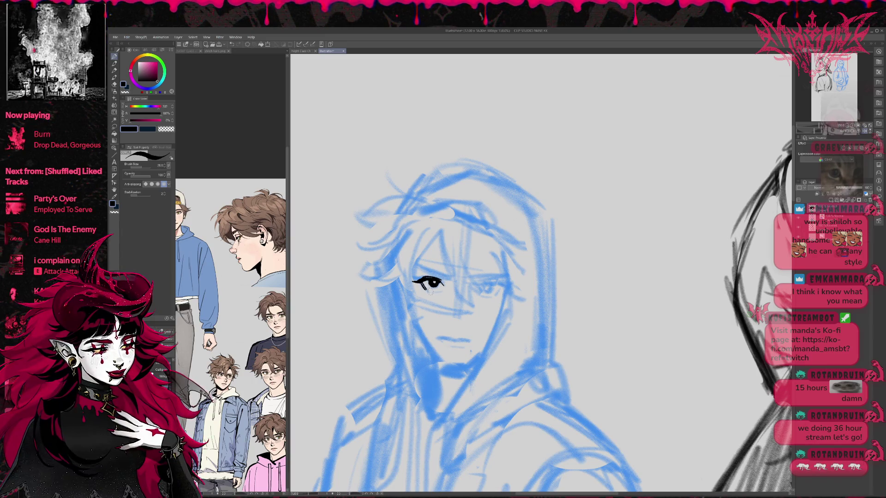
left_click_drag(424, 292, 441, 289)
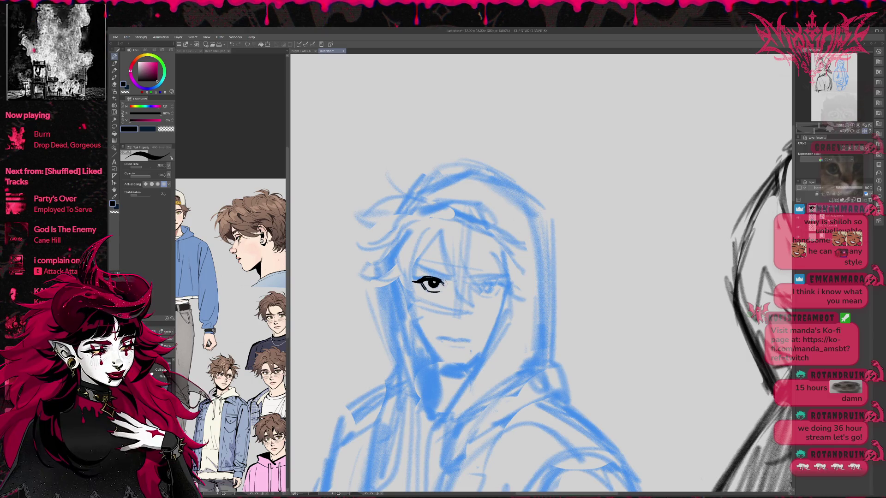
Undo the old eye and re-ink the left eye's upper lid as a curved arc.
left_click_drag(458, 260, 448, 255)
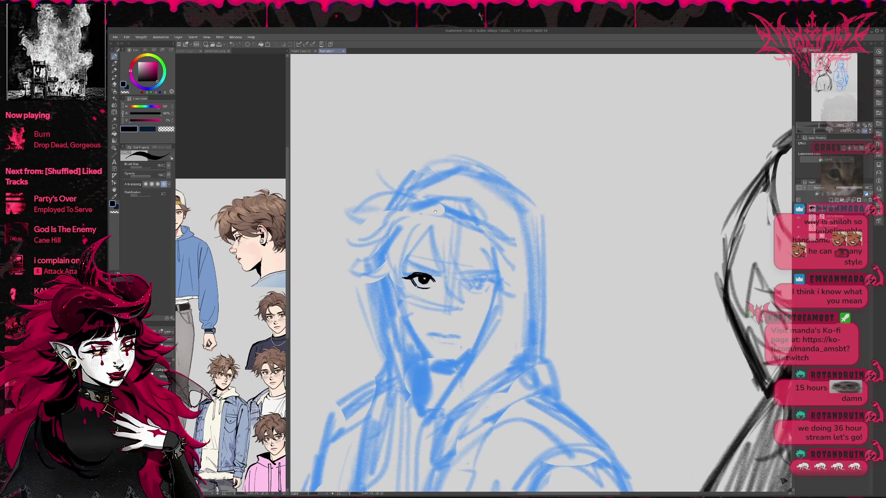
key("g")
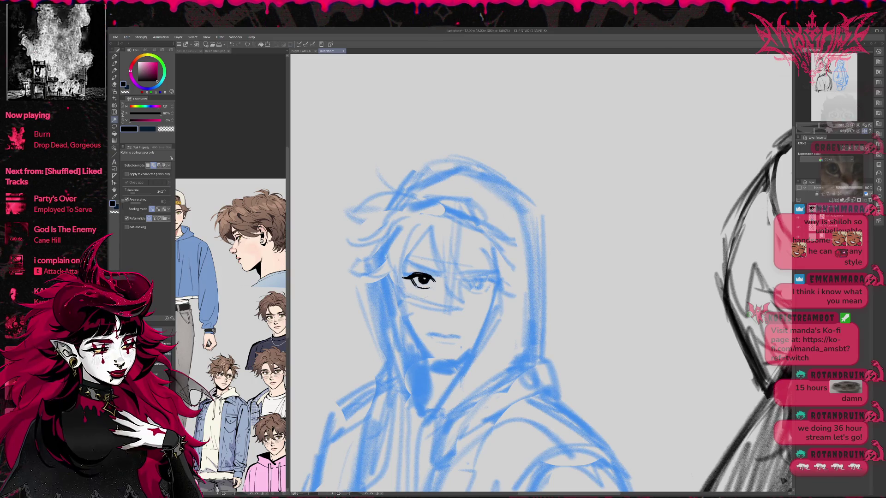
key("p")
key("ctrl+z")
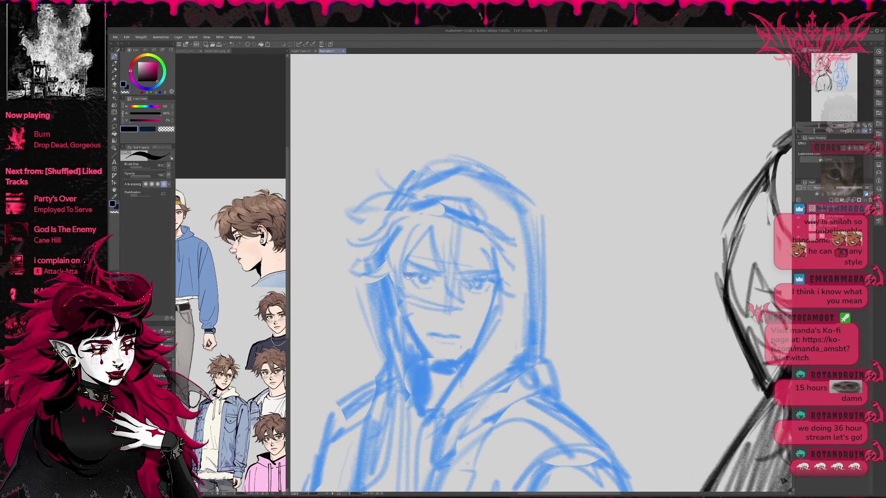
left_click_drag(409, 274, 419, 276)
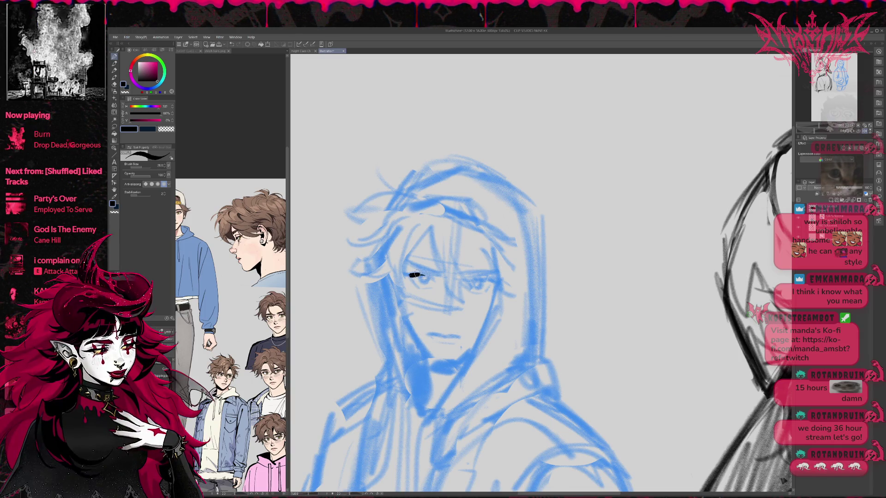
left_click_drag(409, 275, 435, 280)
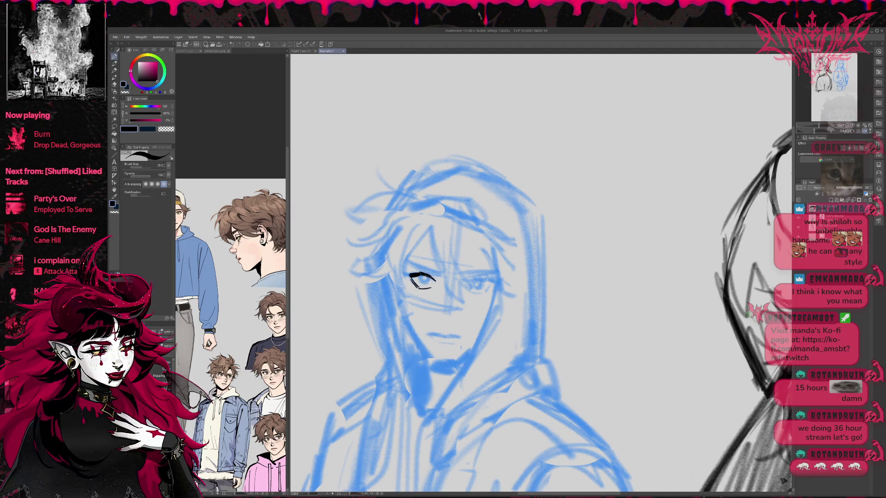
left_click_drag(420, 278, 427, 280)
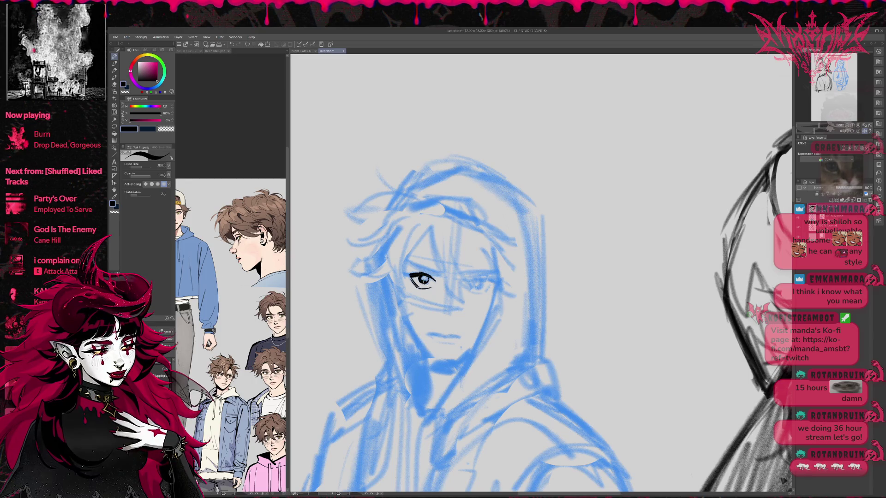
key("ctrl+z")
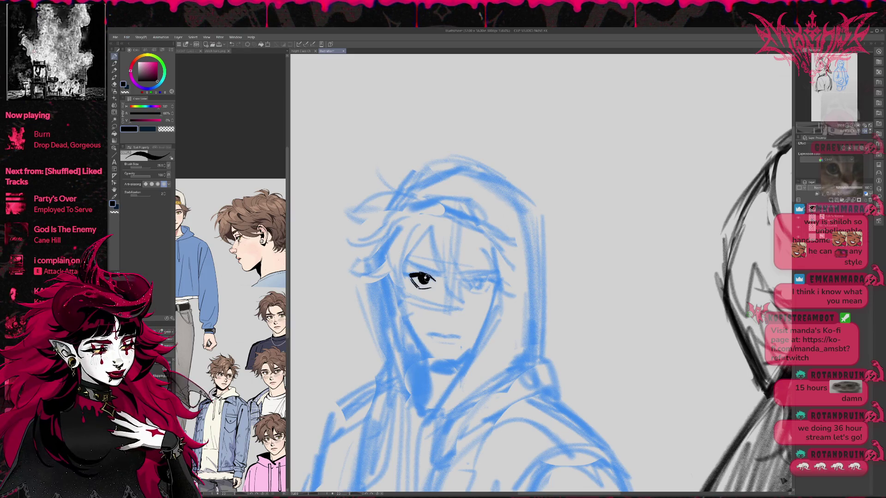
Redo the left eye's pupil as a small dark dot and add a winged liner.
key("e")
left_click_drag(424, 280, 425, 283)
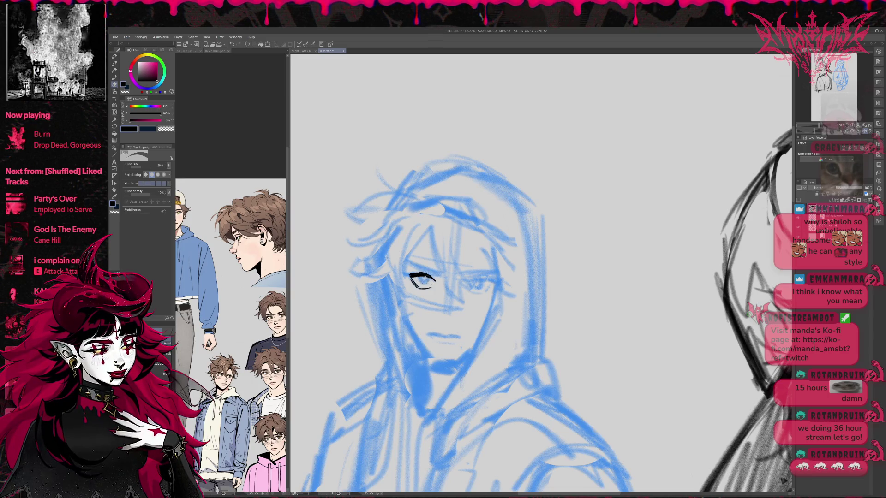
key("p")
left_click_drag(421, 278, 425, 279)
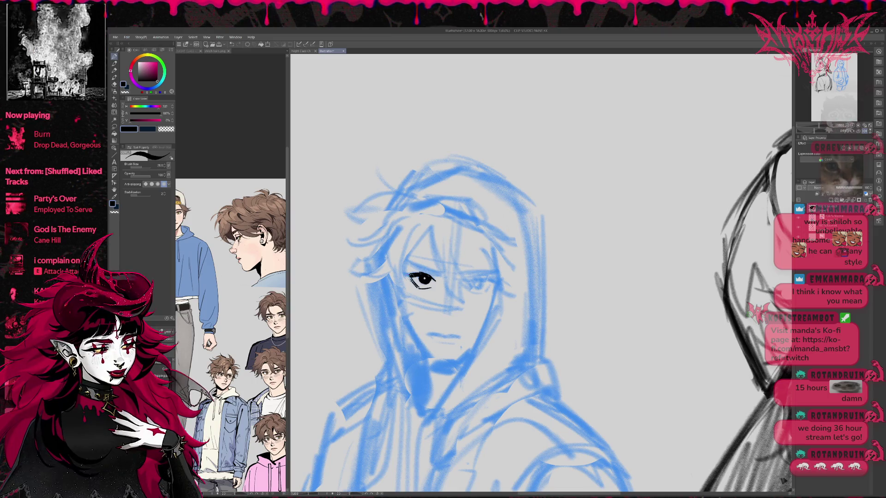
left_click_drag(407, 276, 399, 272)
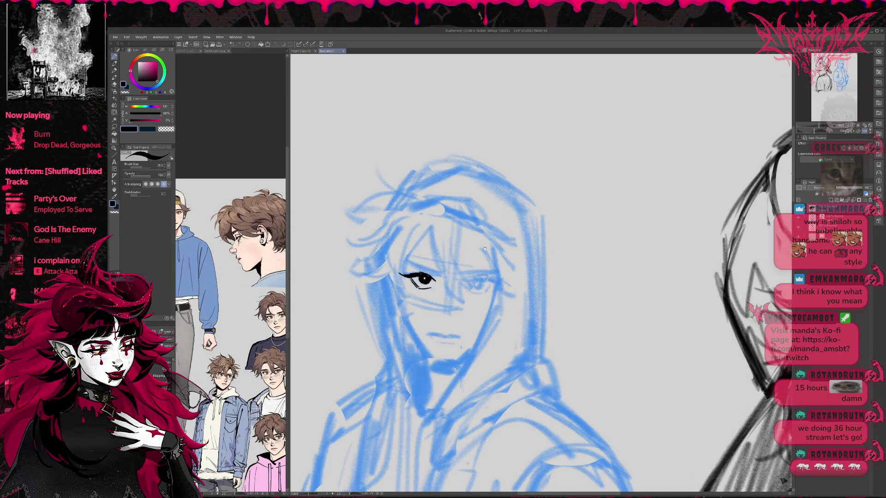
Ink a heavy brow over the left eye and a solid pupil in the right eye.
key("e")
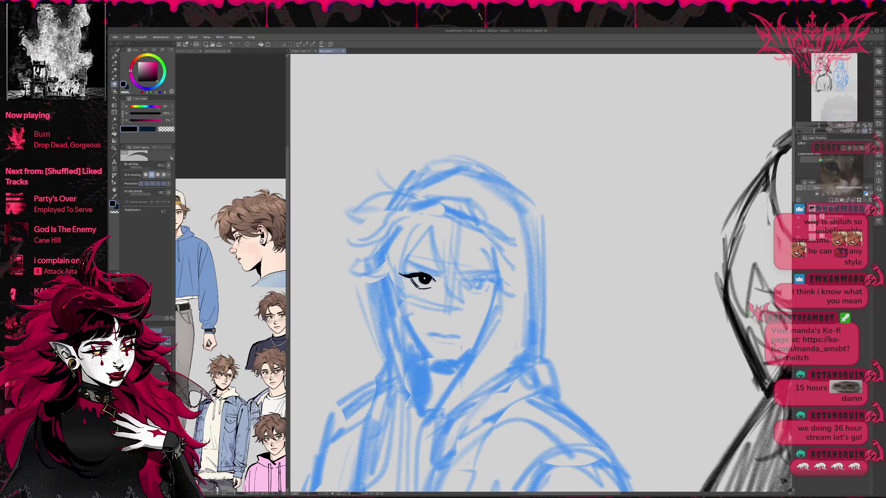
key("p")
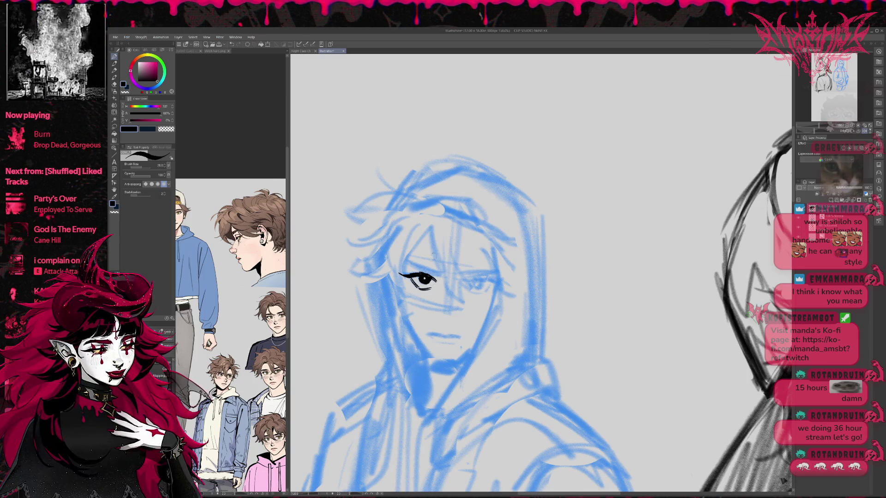
mouse_move(405, 266)
left_mouse_down()
mouse_move(496, 274)
mouse_move(483, 269)
left_mouse_up()
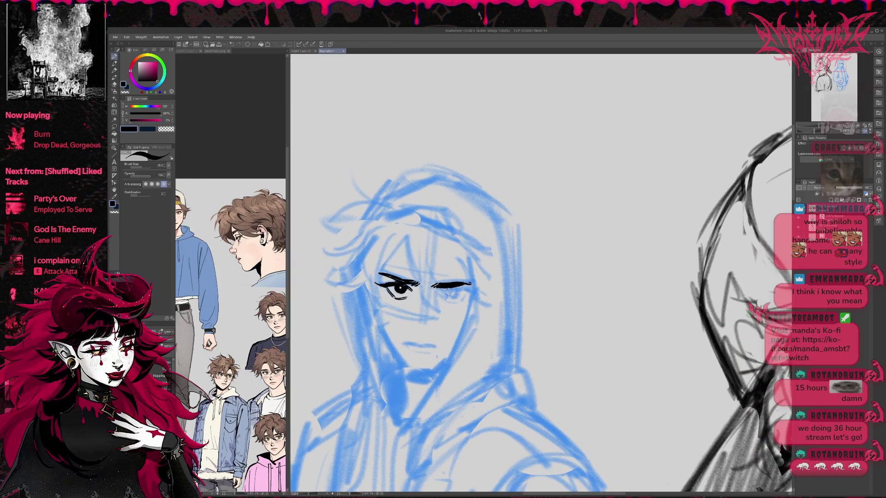
mouse_move(449, 292)
left_mouse_down()
mouse_move(458, 295)
mouse_move(451, 303)
mouse_move(467, 296)
mouse_move(461, 290)
left_mouse_up()
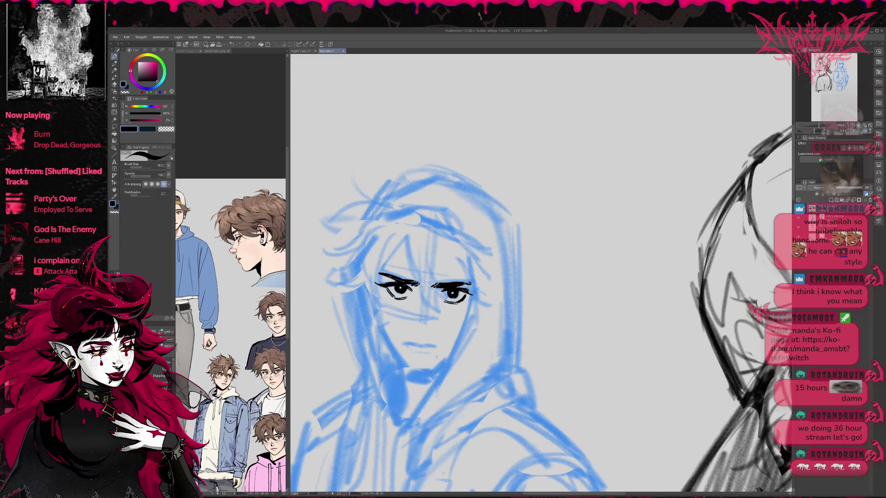
Extend the hooded figure's mouth line to the right.
key("e")
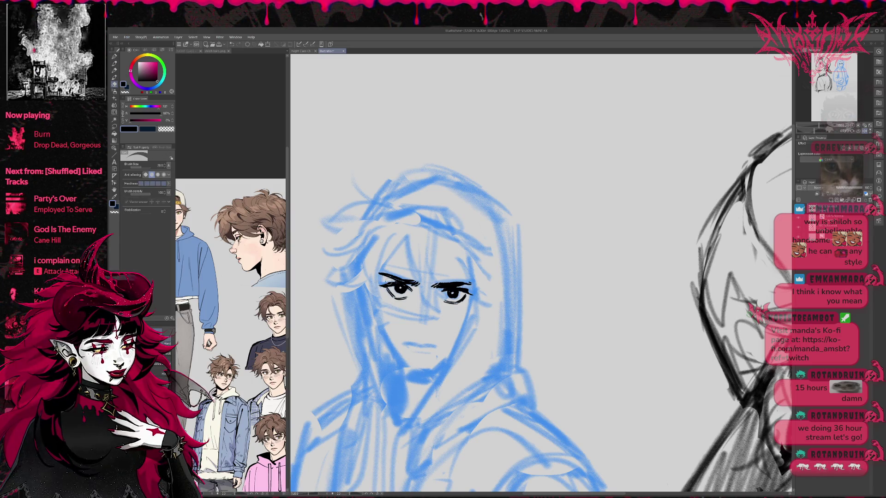
key("p")
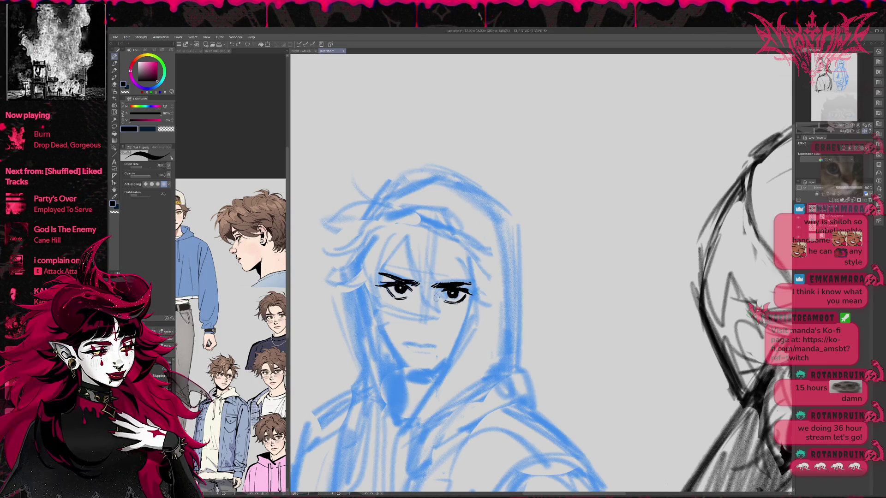
left_click_drag(471, 261, 479, 260)
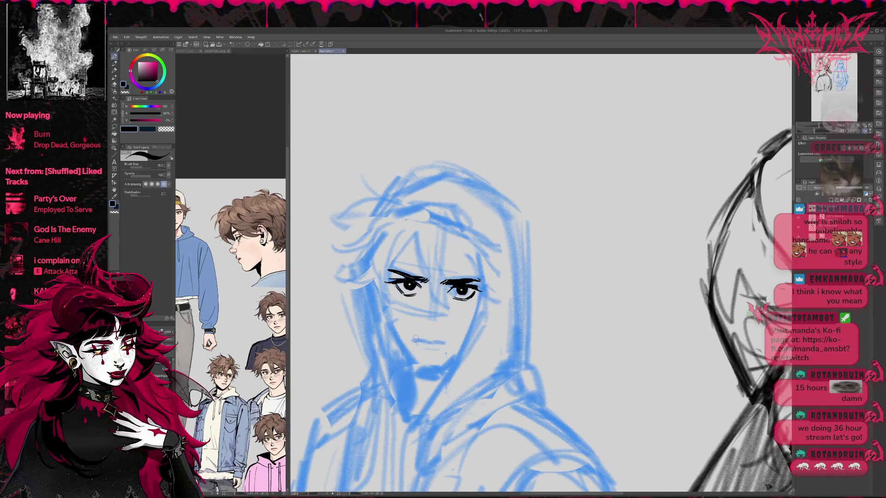
mouse_move(429, 341)
left_mouse_down()
mouse_move(448, 343)
mouse_move(442, 350)
left_mouse_up()
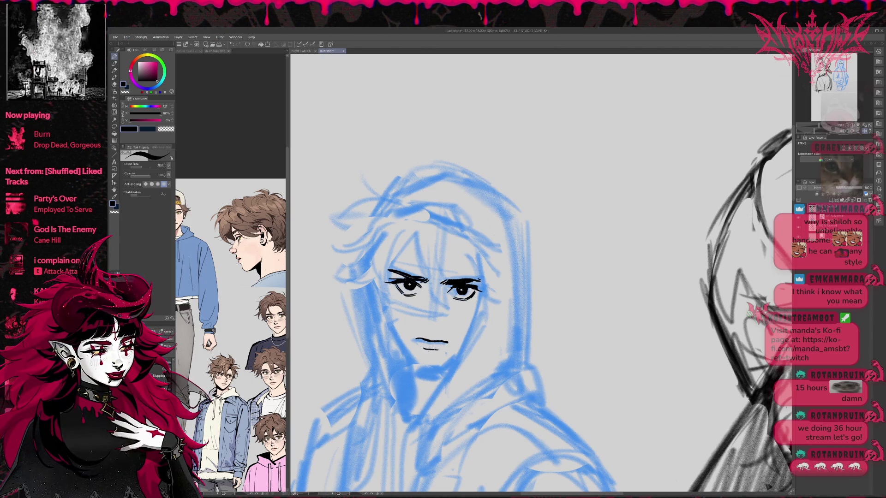
Ink the left jaw line curving into the chin and up toward the right.
left_click_drag(391, 328, 422, 368)
key("ctrl+z")
left_click_drag(395, 335, 422, 367)
key("ctrl+z")
key("ctrl+z")
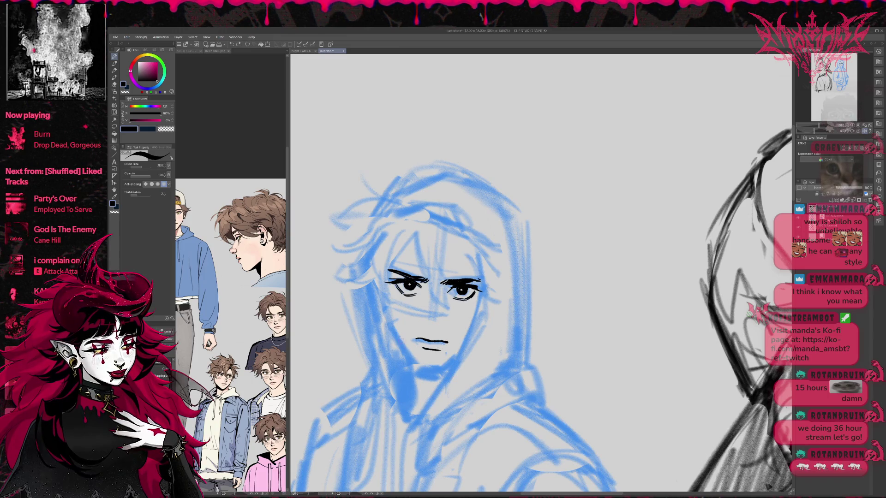
left_click_drag(396, 335, 444, 369)
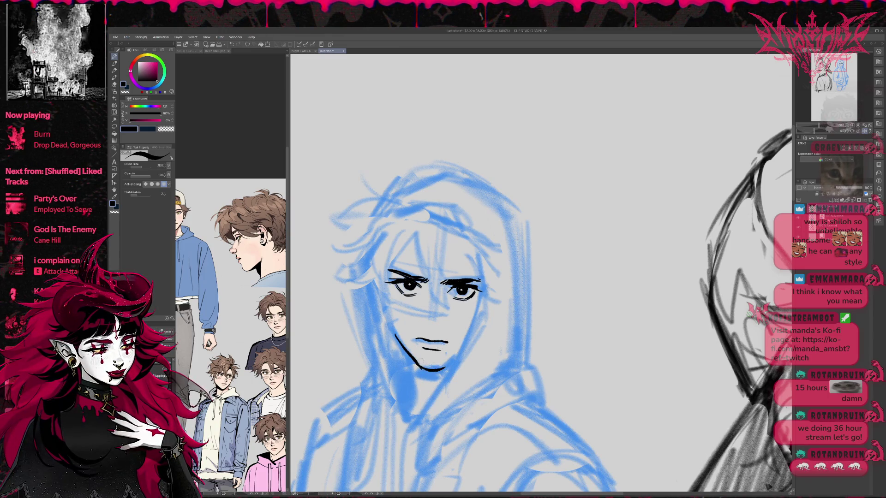
left_click_drag(445, 368, 459, 354)
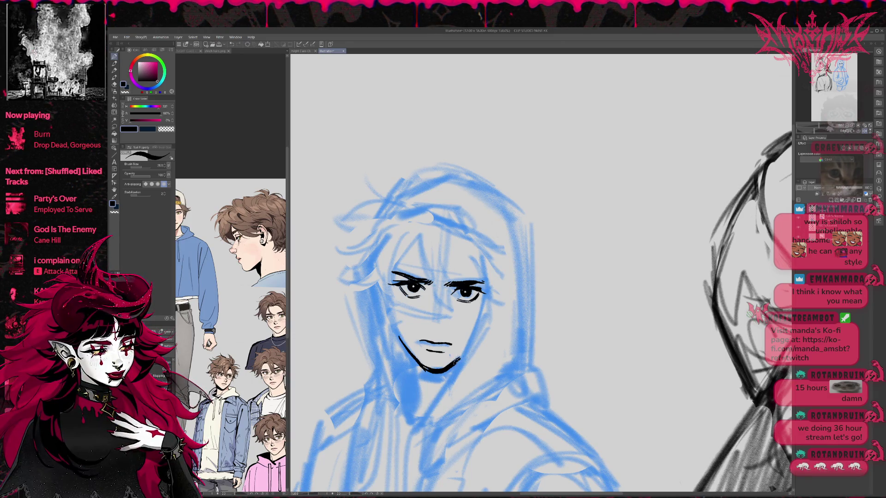
Darken and thicken the chin line.
key("e")
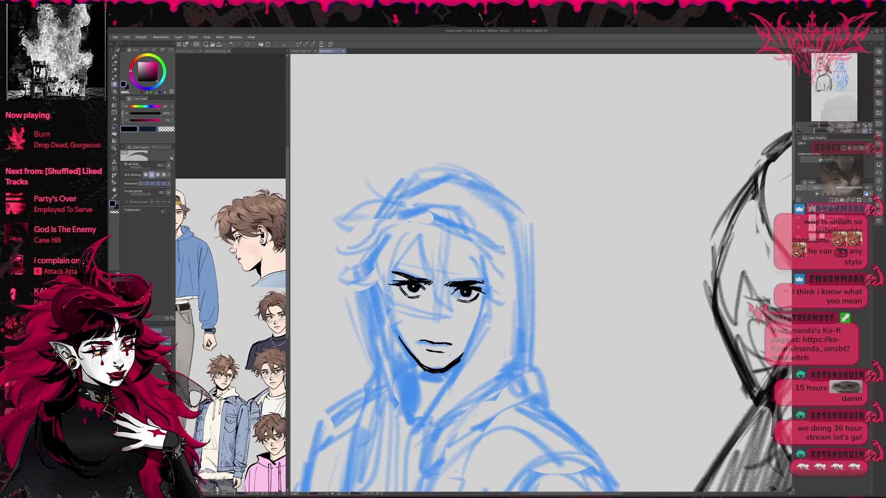
key("p")
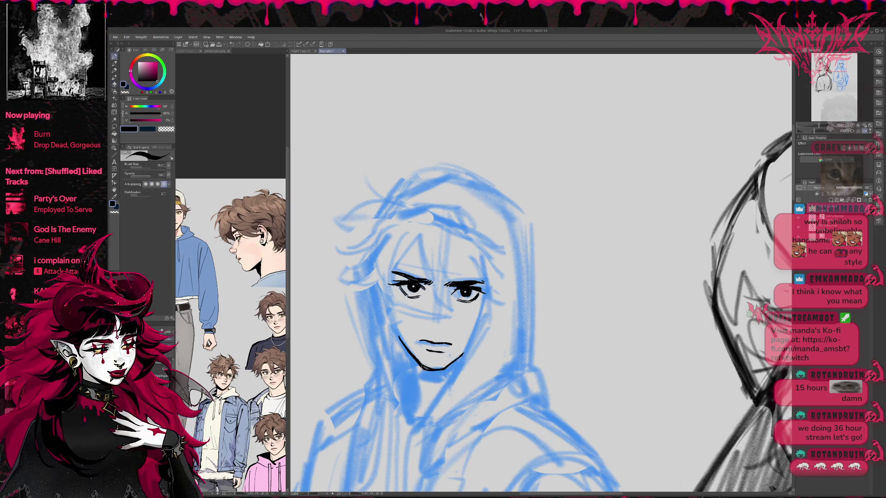
left_click_drag(425, 369, 443, 368)
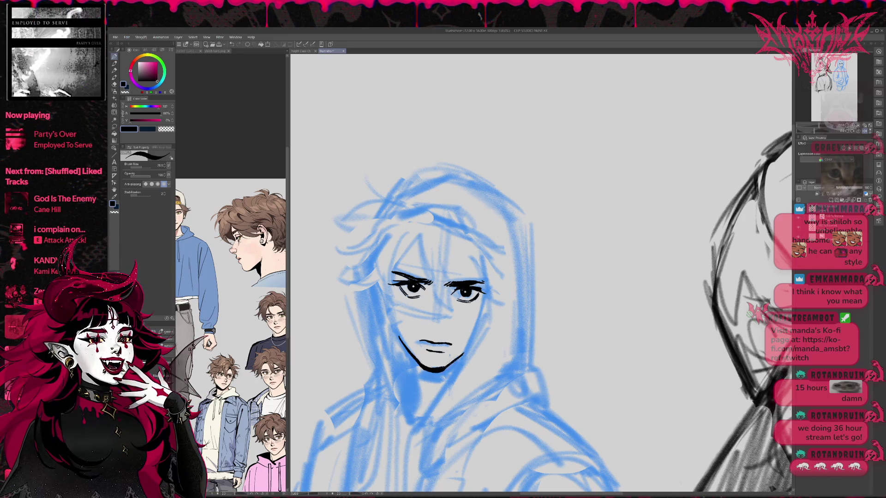
scroll(462, 355, "up", 1)
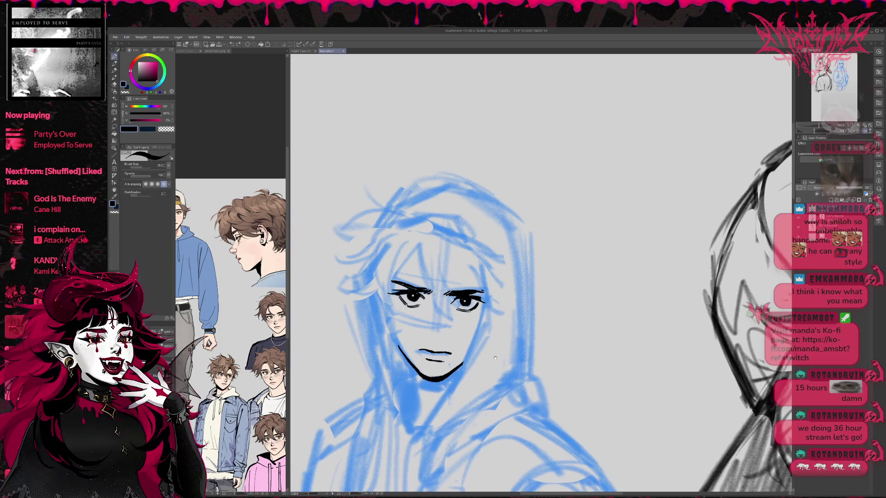
Try several jaw lines beside the left eye, undoing each, and shift the face right.
key("e")
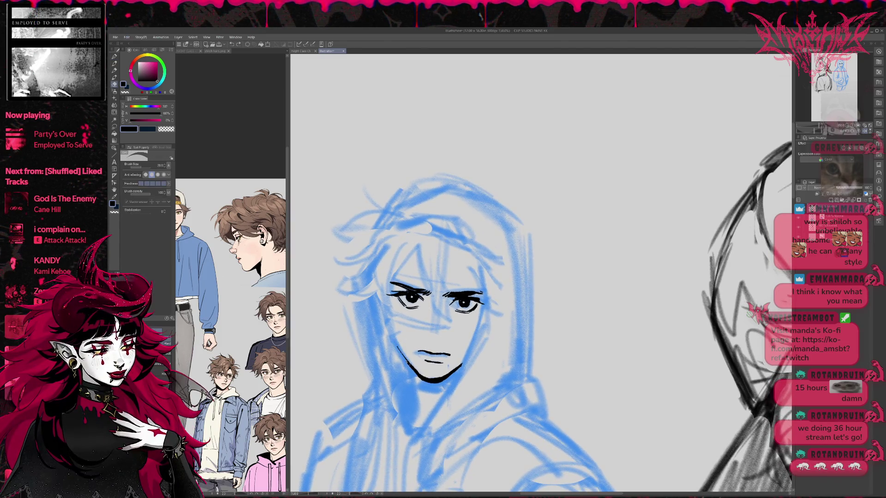
key("p")
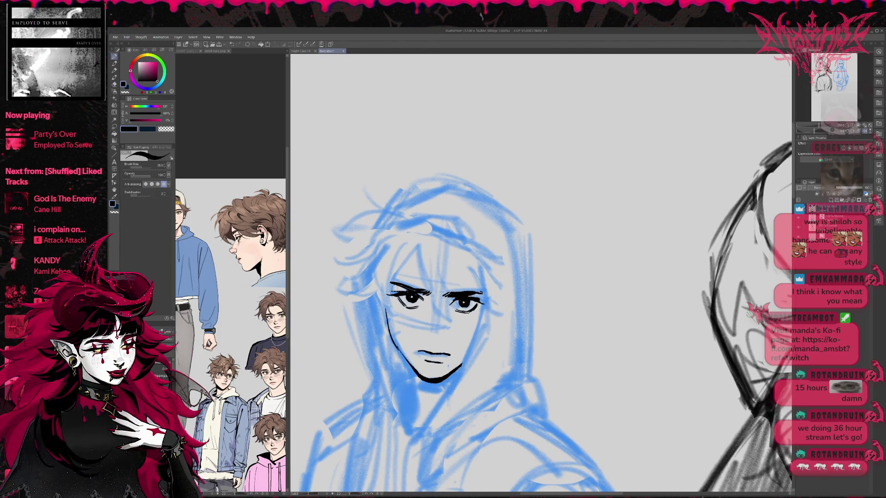
left_click_drag(387, 305, 400, 351)
key("ctrl+z")
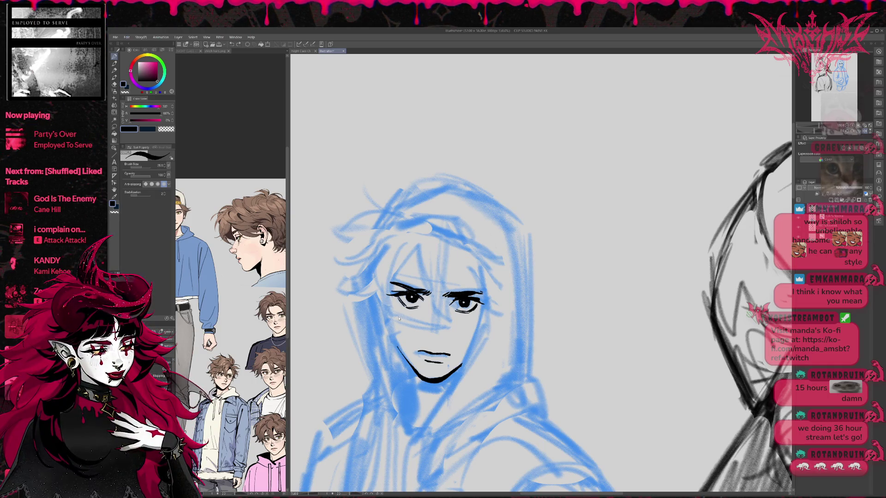
left_click_drag(384, 305, 397, 351)
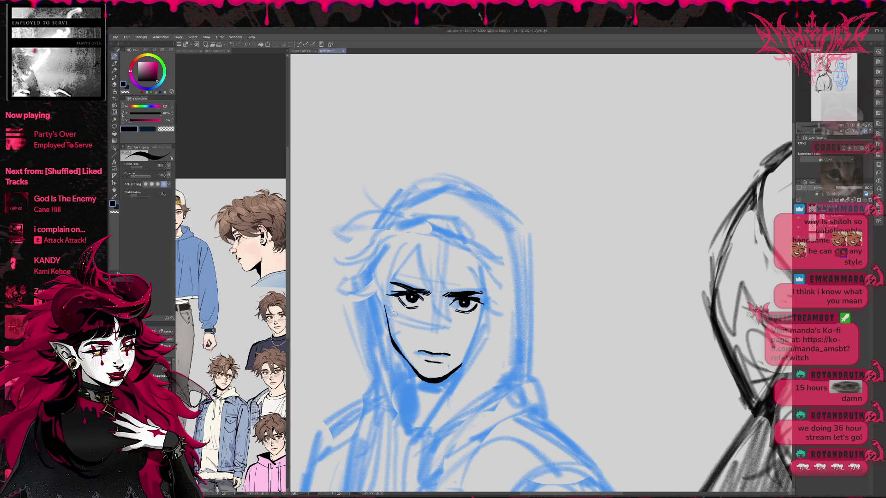
key("ctrl+z")
left_click_drag(385, 296, 392, 331)
key("ctrl+z")
mouse_move(530, 253)
left_mouse_down()
mouse_move(621, 263)
mouse_move(592, 271)
left_mouse_up()
Darken the right eye's pupil.
key("e")
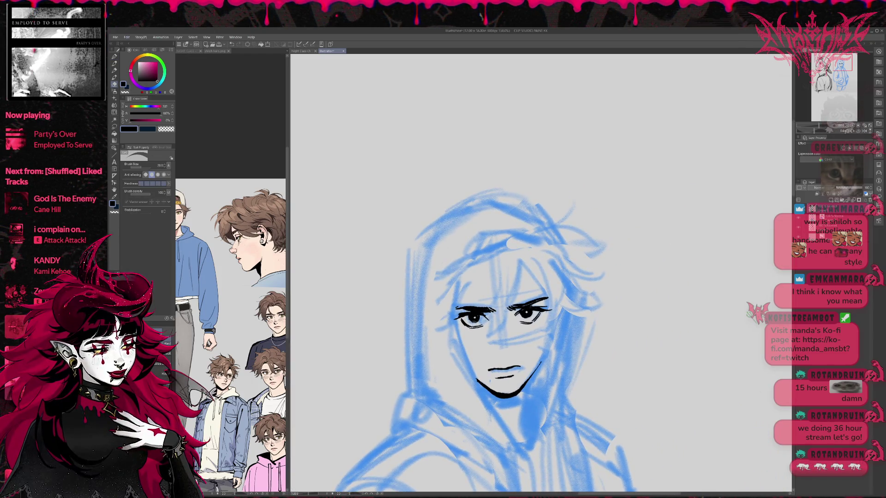
key("p")
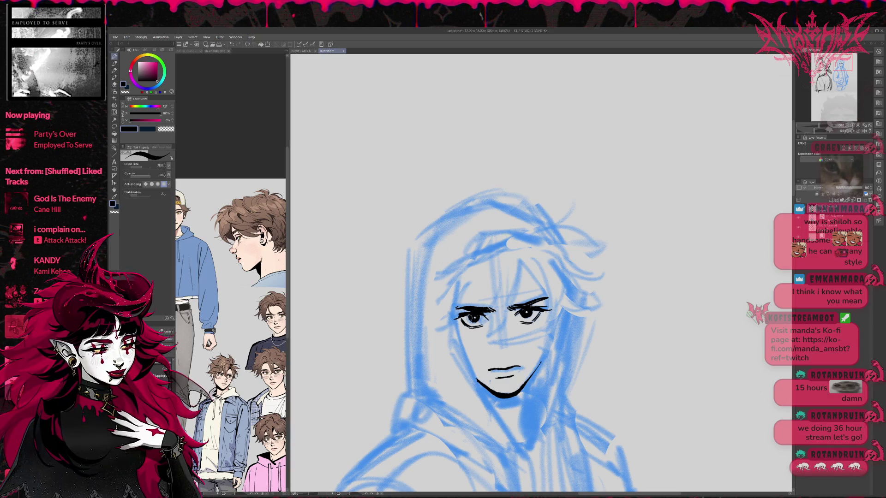
key("e")
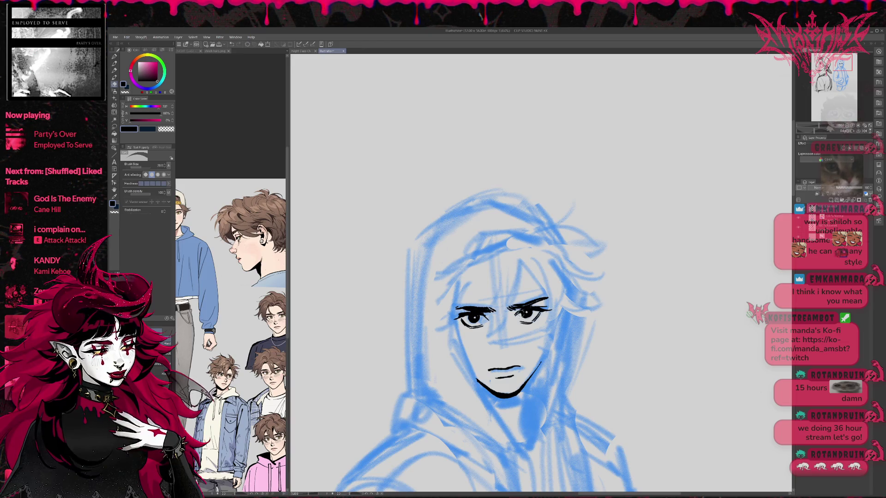
key("p")
left_click_drag(526, 315, 530, 318)
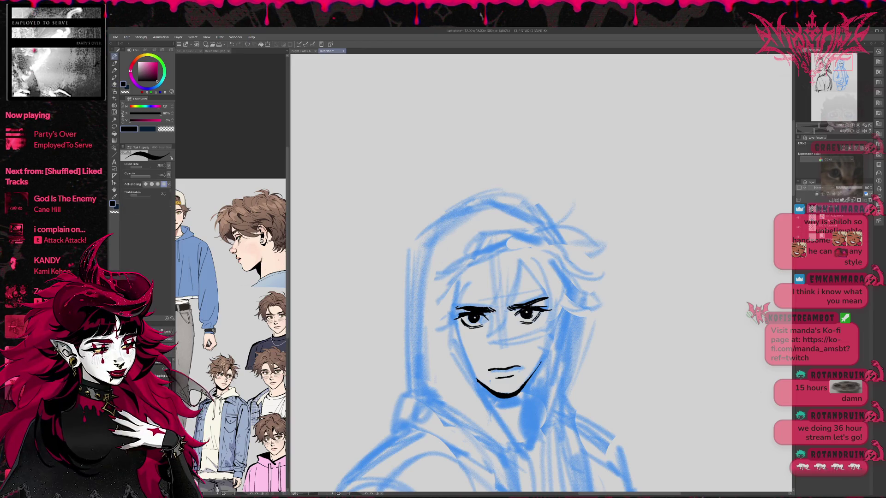
key("e")
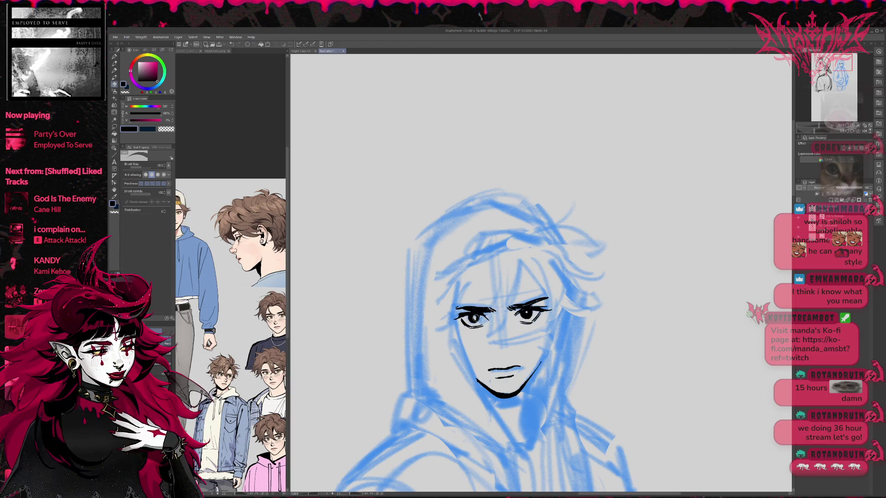
key("p")
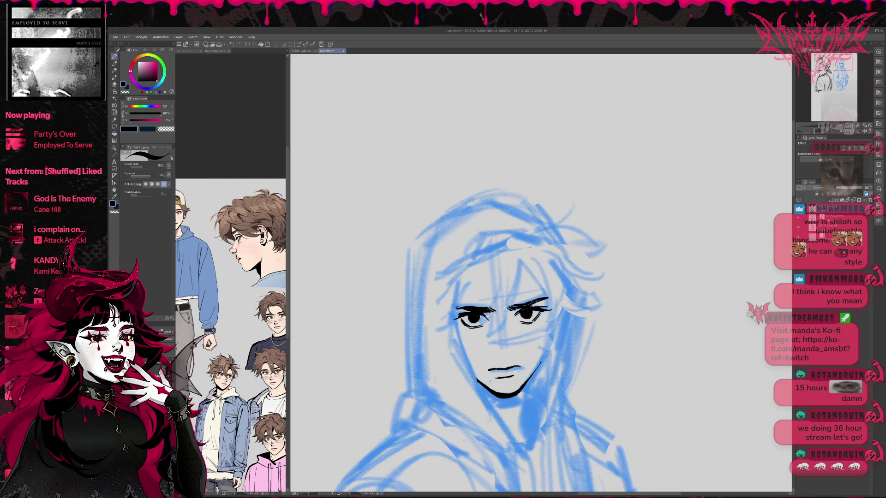
Reposition the view so the sketch moves up and to the left.
left_click_drag(525, 310, 516, 302)
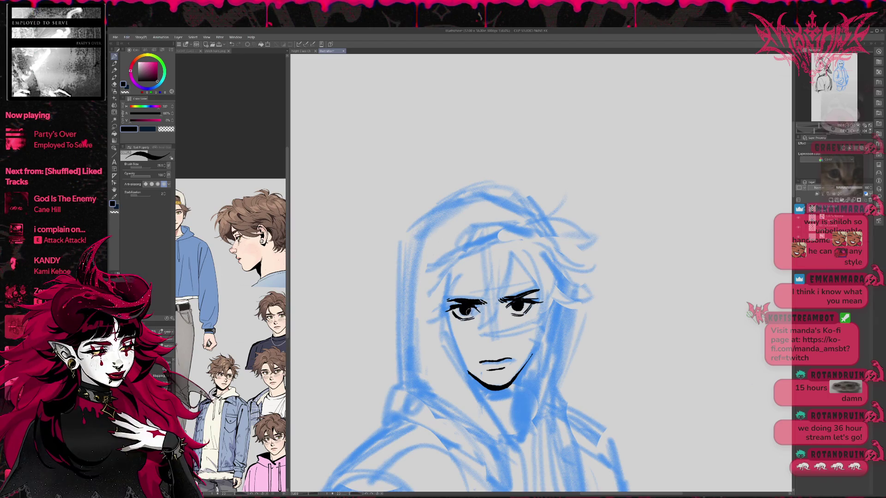
key("e")
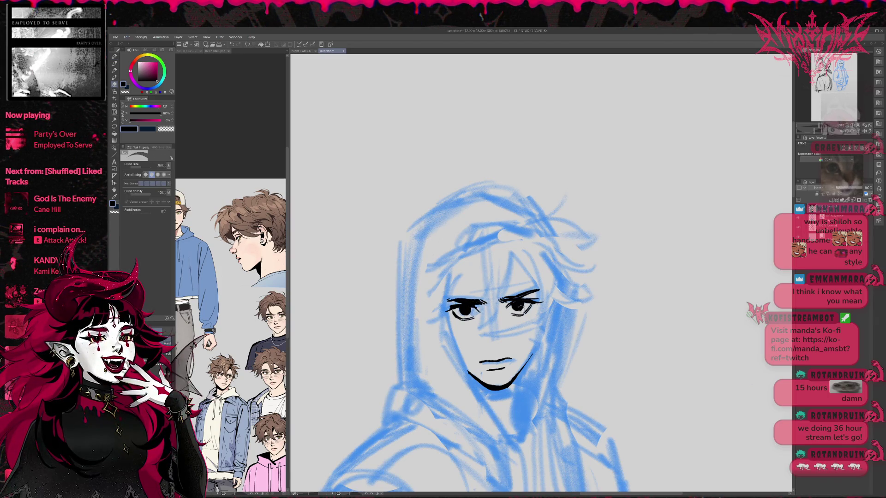
key("p")
mouse_move(511, 304)
left_mouse_down()
mouse_move(486, 294)
mouse_move(515, 289)
left_mouse_up()
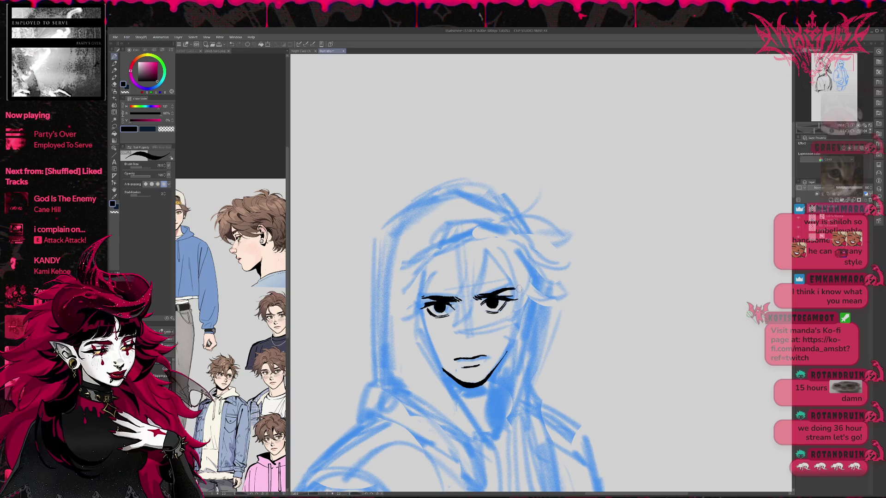
key("e")
key("p")
key("e")
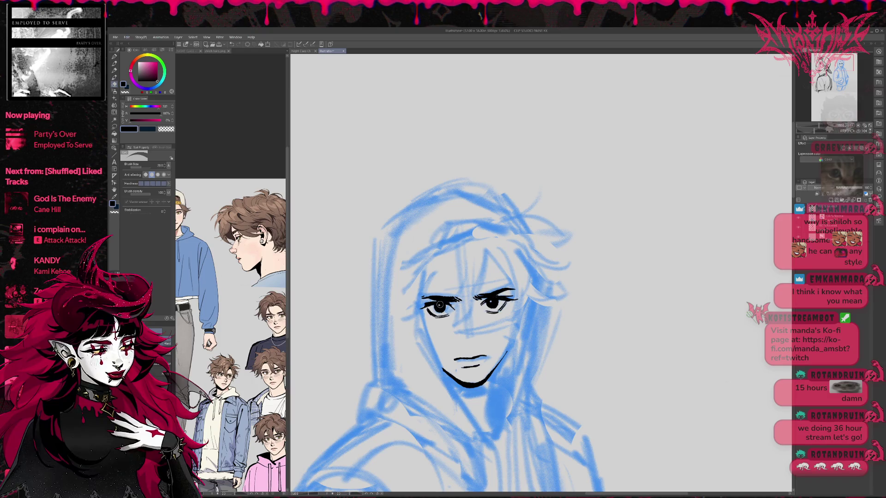
key("p")
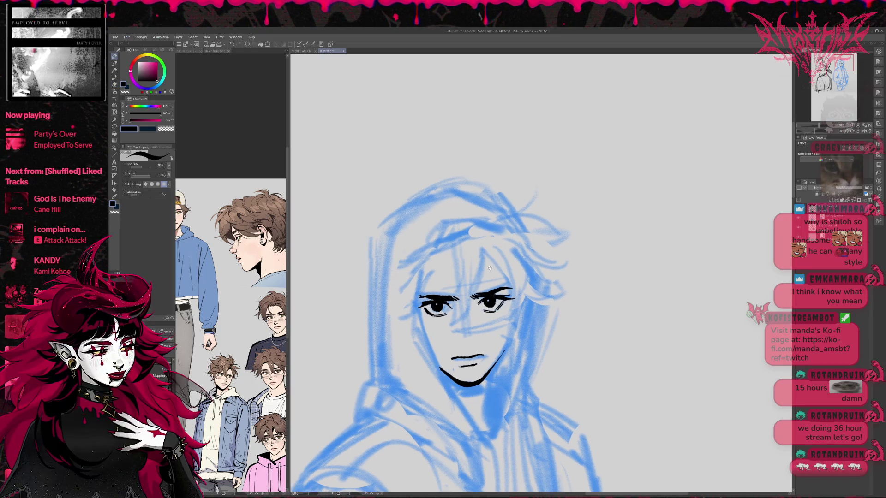
left_click_drag(490, 269, 482, 266)
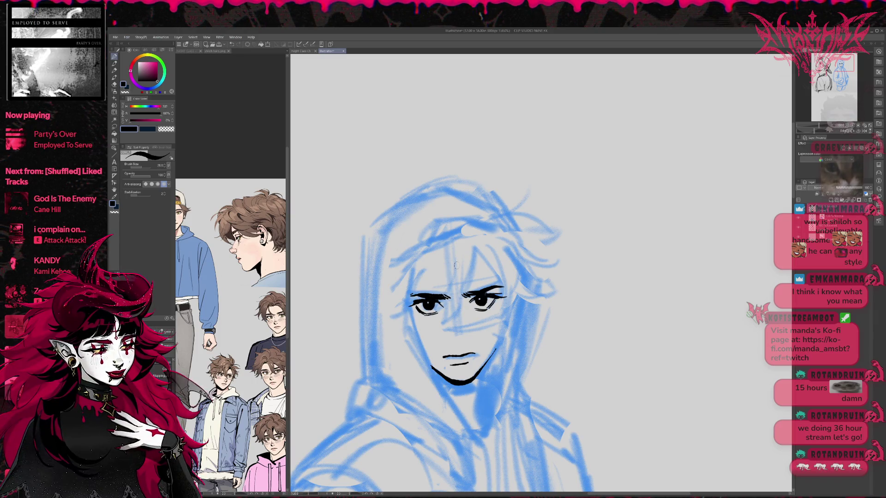
mouse_move(529, 288)
left_mouse_down()
mouse_move(527, 322)
mouse_move(521, 299)
left_mouse_up()
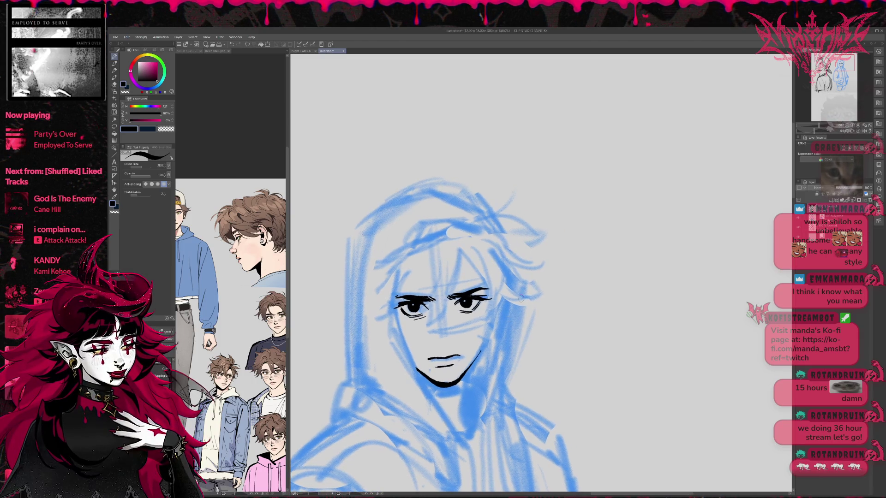
left_click(114, 112)
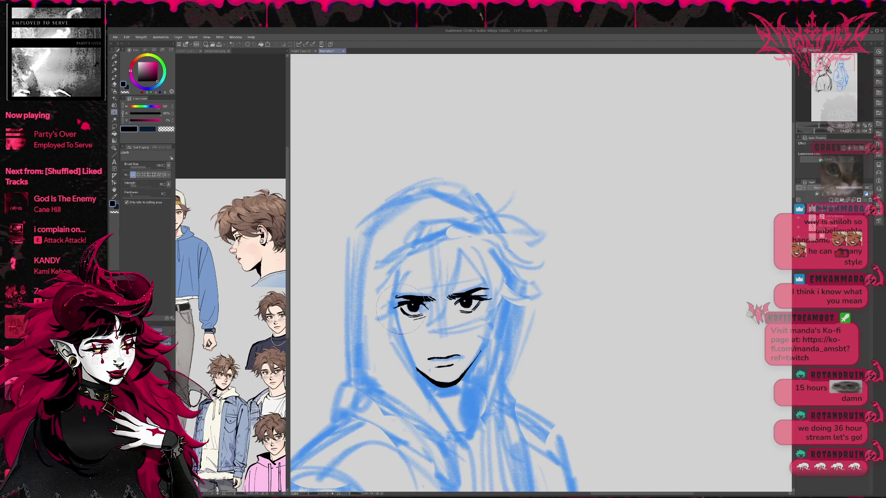
Push the left eye's lines with Liquify, then level and recenter the canvas view.
left_click_drag(399, 299, 406, 303)
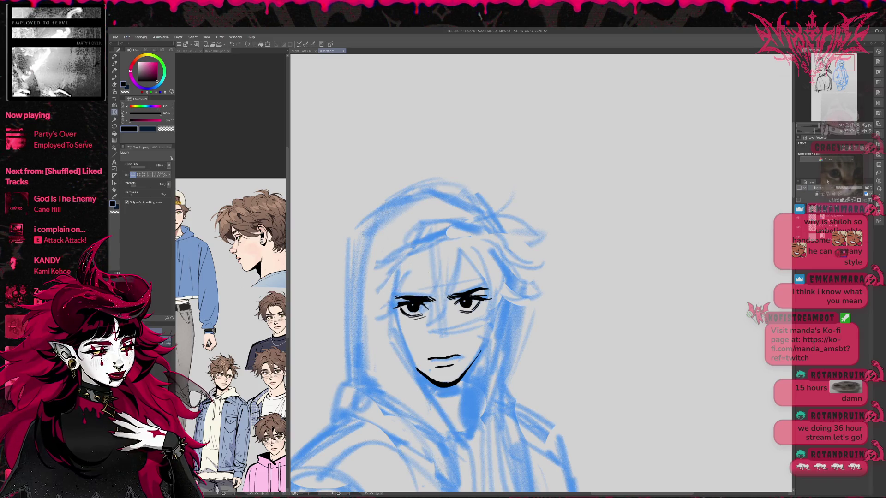
left_click(865, 133)
left_click_drag(646, 305, 541, 309)
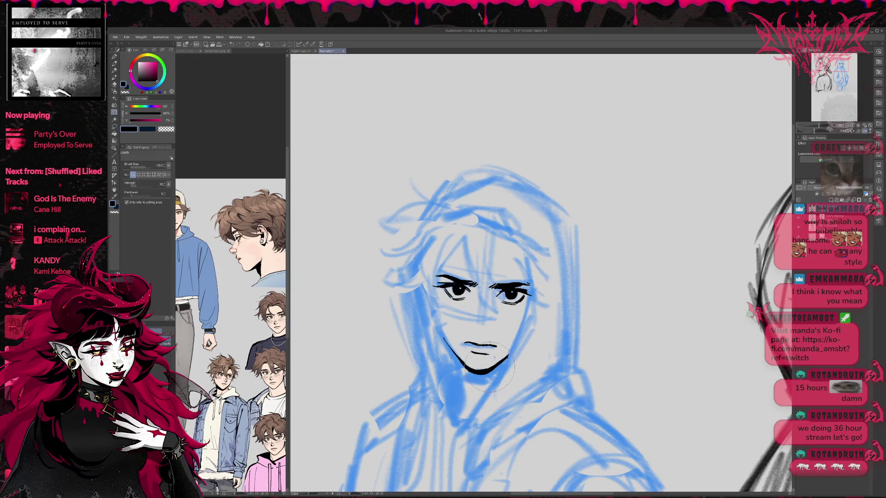
key("p")
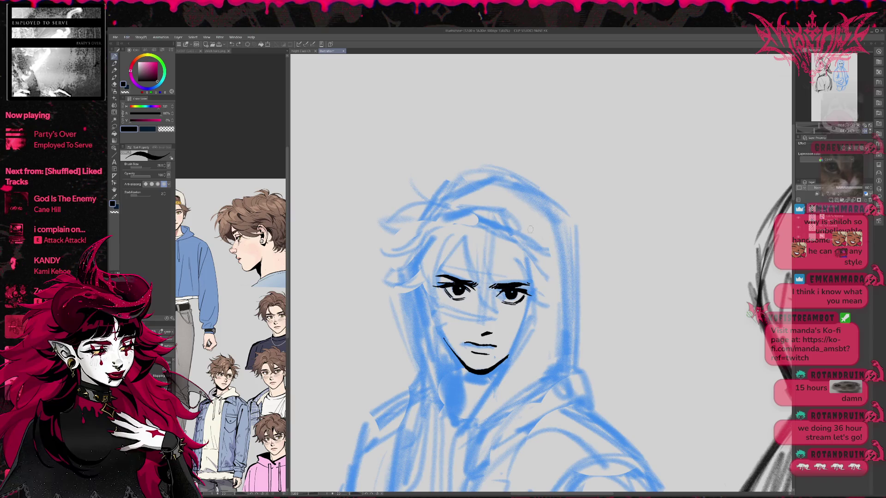
scroll(499, 231, "down", 2)
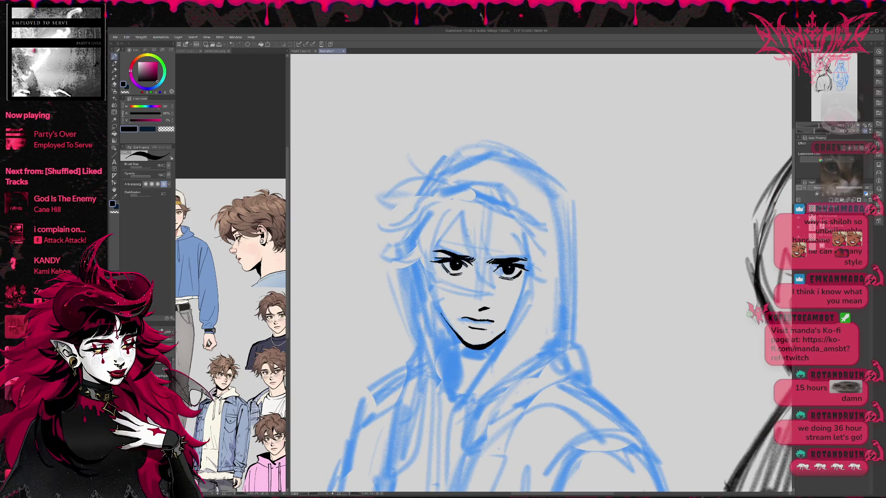
Ink hair strands over the forehead and the left eye's upper lid.
left_click_drag(503, 225, 496, 279)
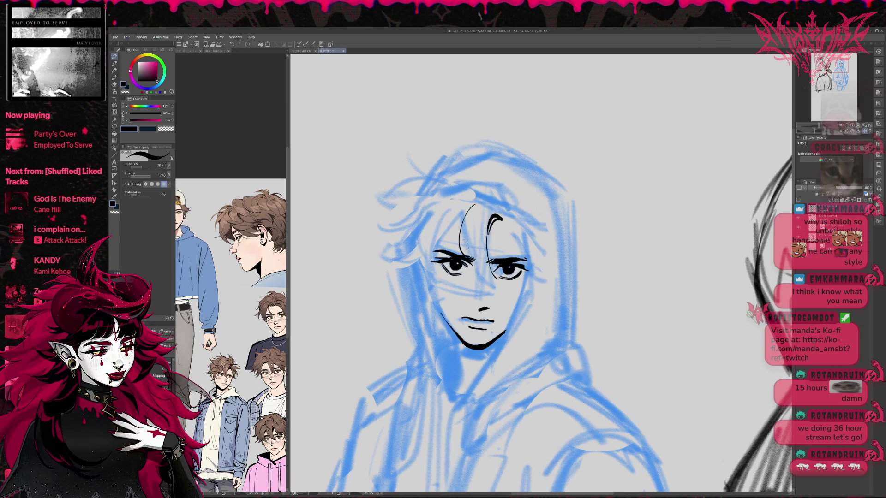
mouse_move(463, 216)
left_mouse_down()
mouse_move(471, 258)
mouse_move(488, 286)
mouse_move(495, 281)
left_mouse_up()
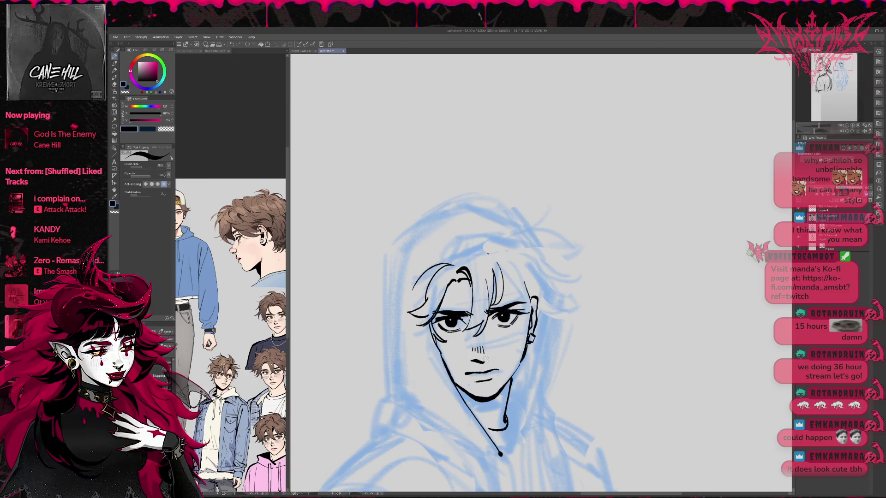
left_click_drag(515, 329, 504, 345)
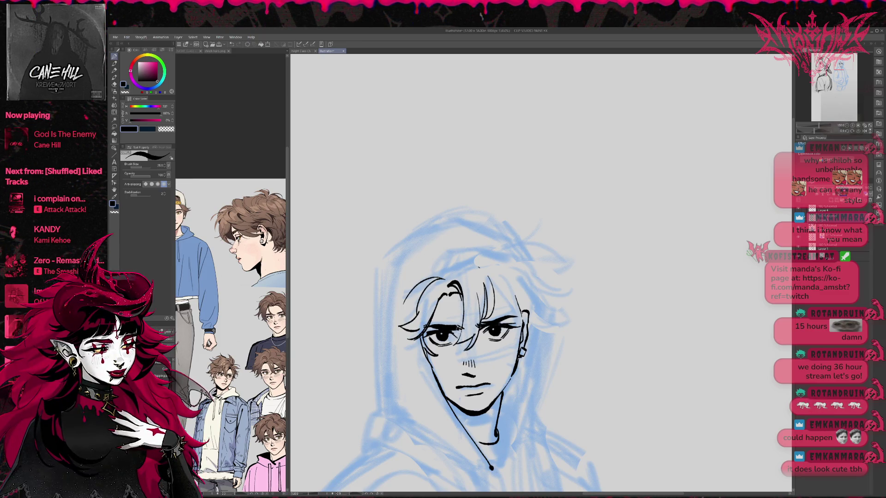
left_click_drag(450, 329, 463, 332)
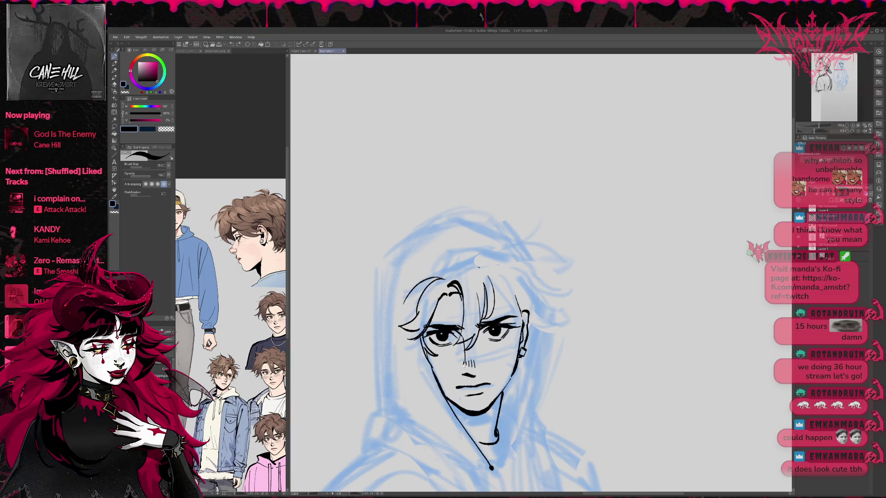
Add nostril strokes beside and under the nose, erasing stray bits nearby.
left_click_drag(465, 365, 462, 374)
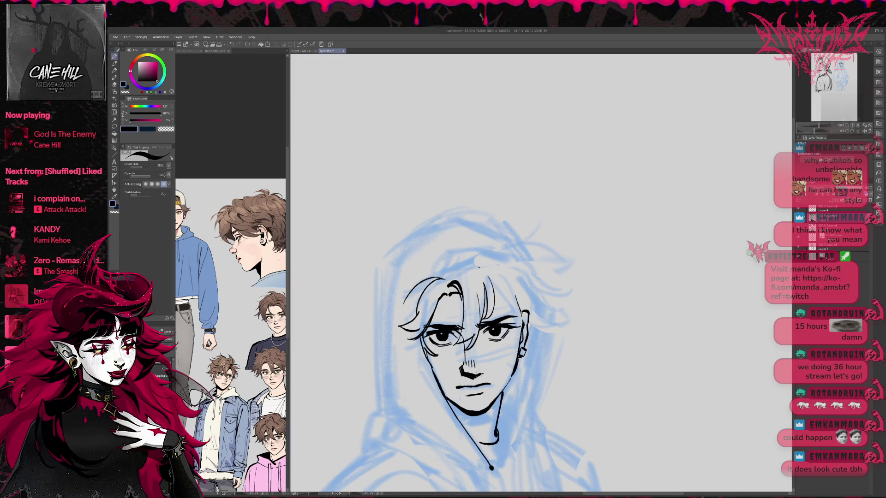
key("e")
mouse_move(463, 344)
left_mouse_down()
mouse_move(462, 366)
mouse_move(464, 338)
left_mouse_up()
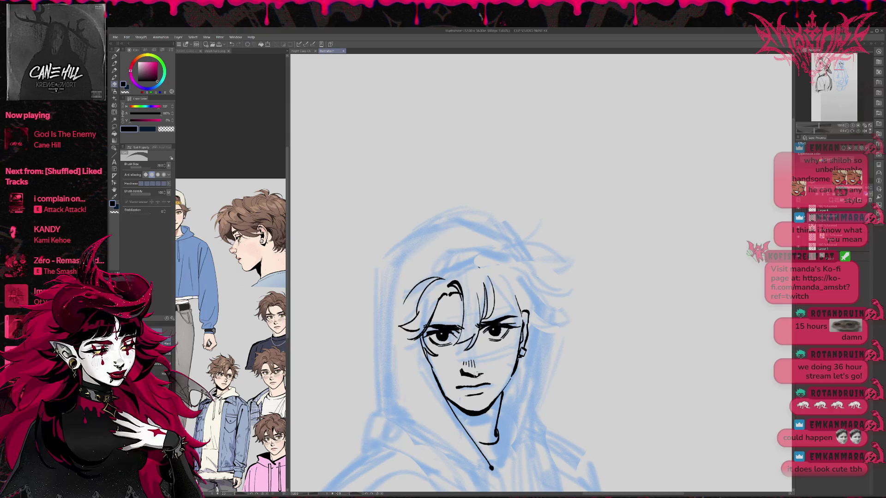
key("p")
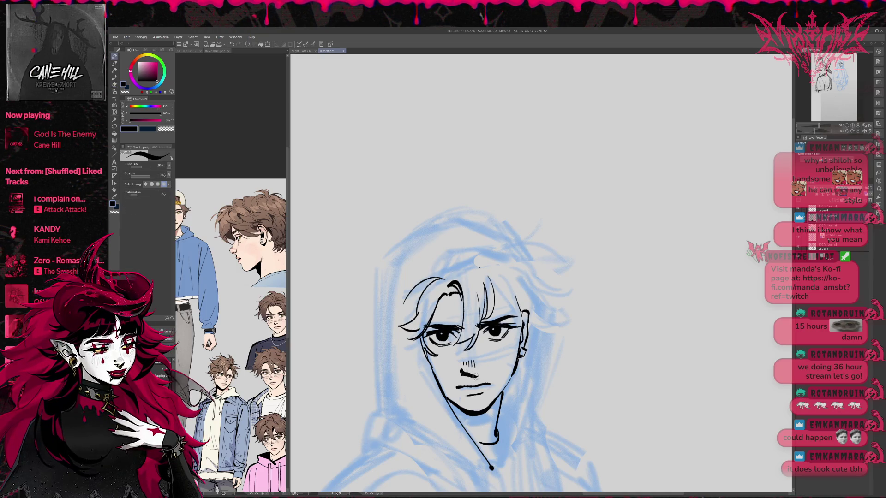
left_click_drag(470, 374, 478, 378)
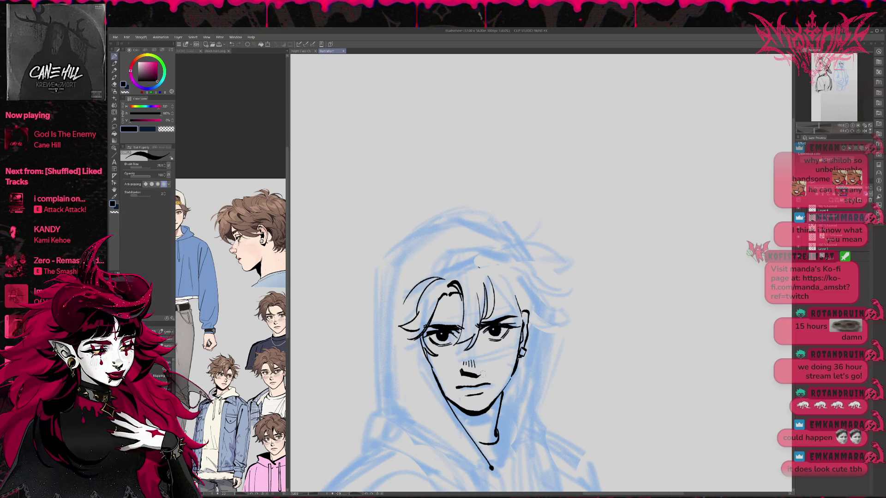
Mirror and tilt the view, then darken and thicken the upper-lip line.
key("e")
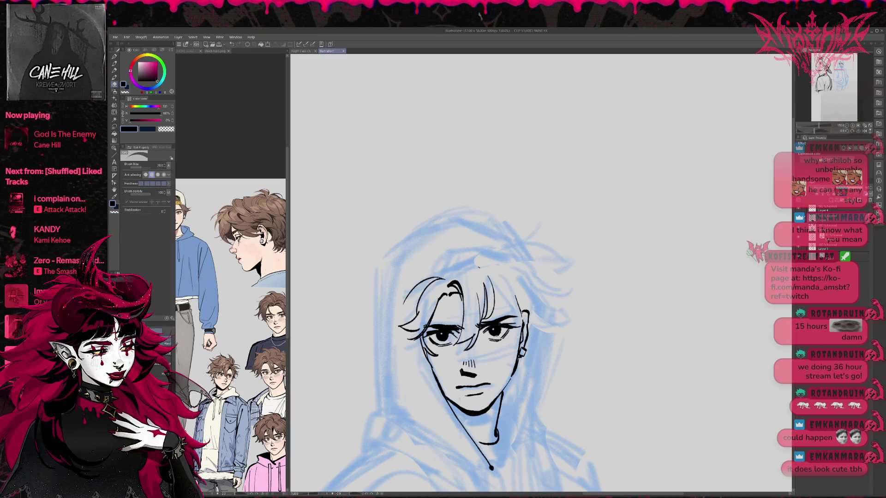
key("p")
key("h")
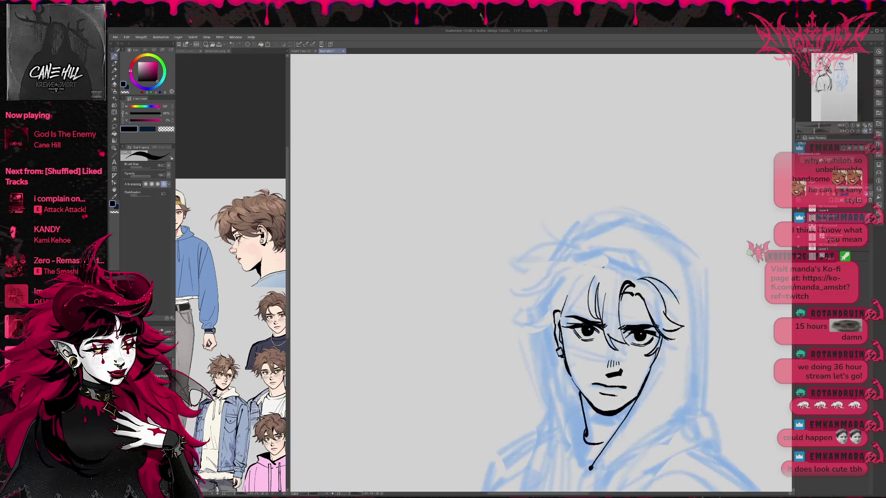
key("e")
left_click_drag(600, 323, 566, 317)
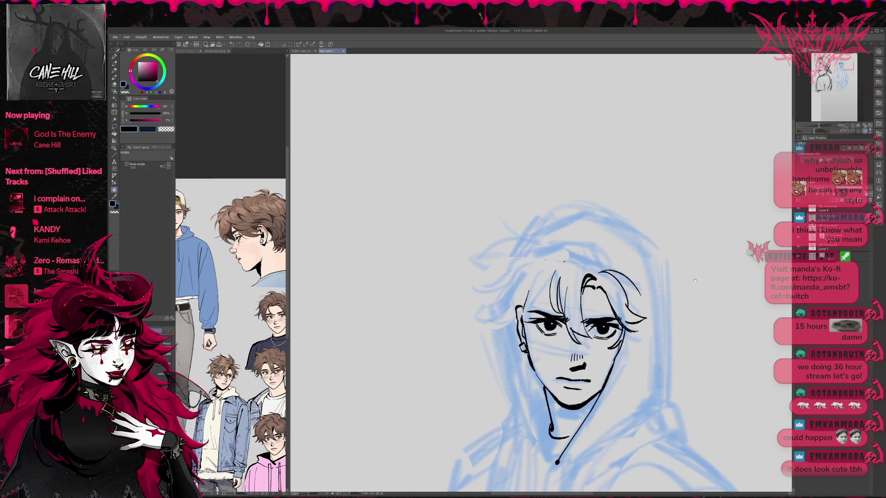
left_click_drag(600, 323, 560, 333)
key("p")
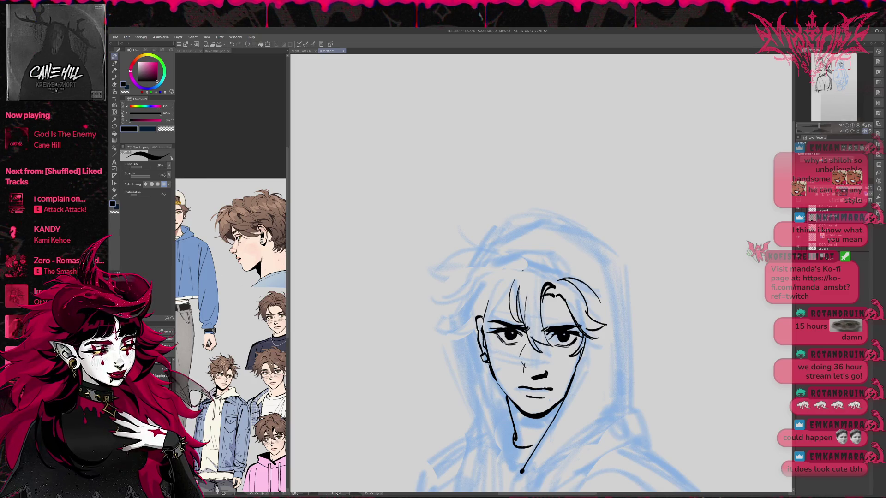
mouse_move(522, 372)
left_mouse_down()
mouse_move(547, 382)
mouse_move(530, 378)
left_mouse_up()
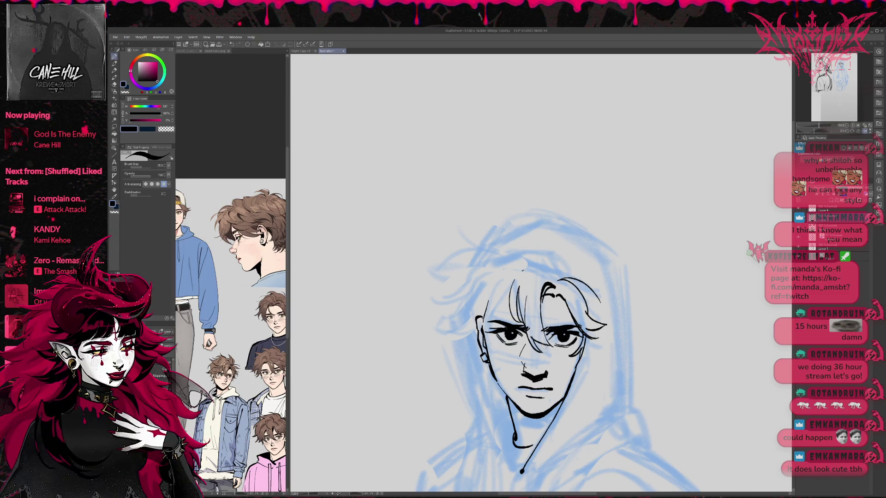
Tint the nose stroke's layer, delete the old nose mark, and ink a new short nose.
key("e")
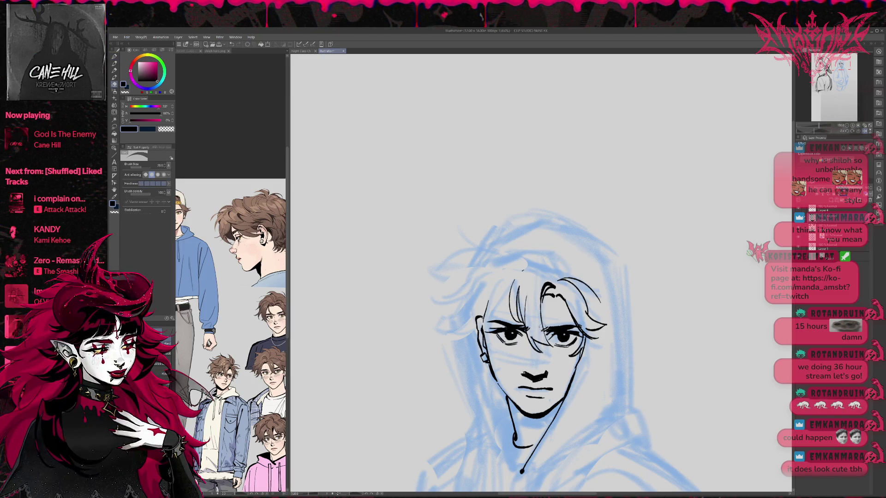
left_click(850, 148)
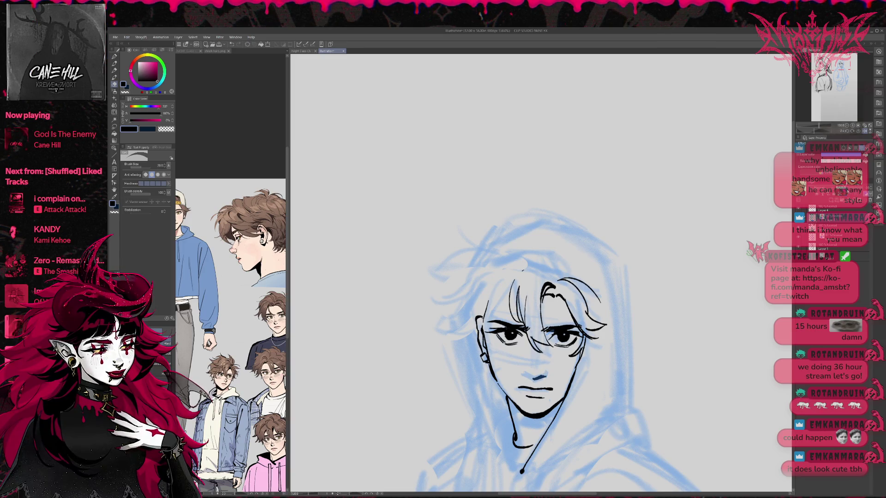
left_click(871, 194)
left_click_drag(531, 379, 546, 374)
key("ctrl+z")
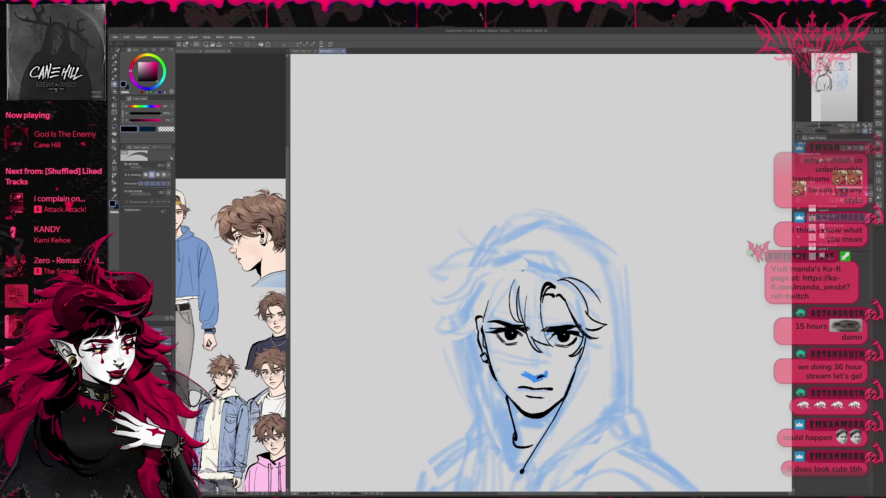
left_click(831, 226)
key("Delete")
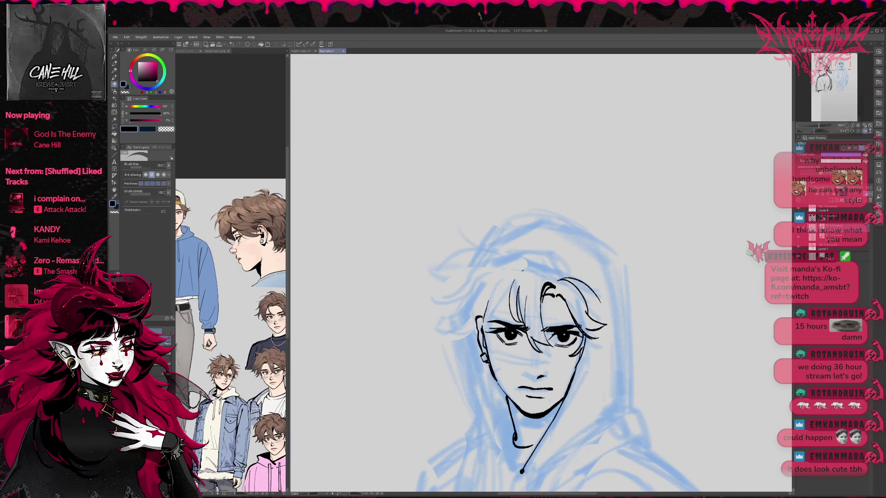
key("p")
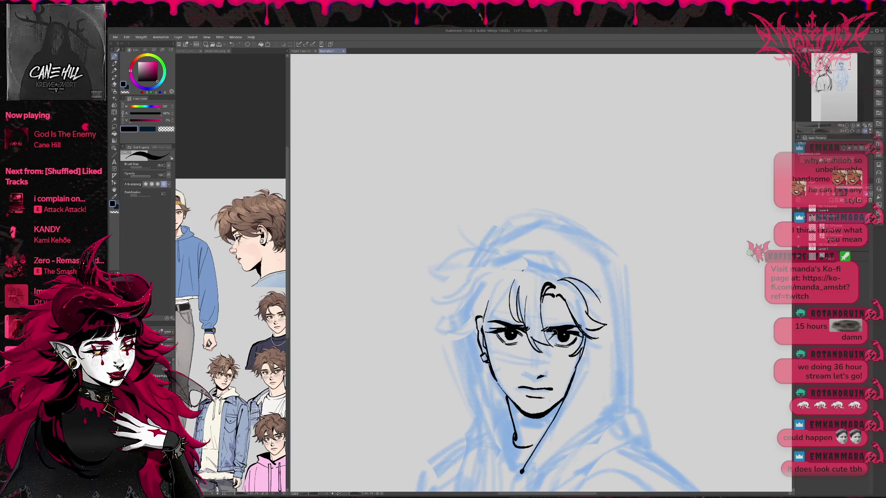
mouse_move(531, 358)
left_mouse_down()
mouse_move(530, 368)
mouse_move(529, 358)
left_mouse_up()
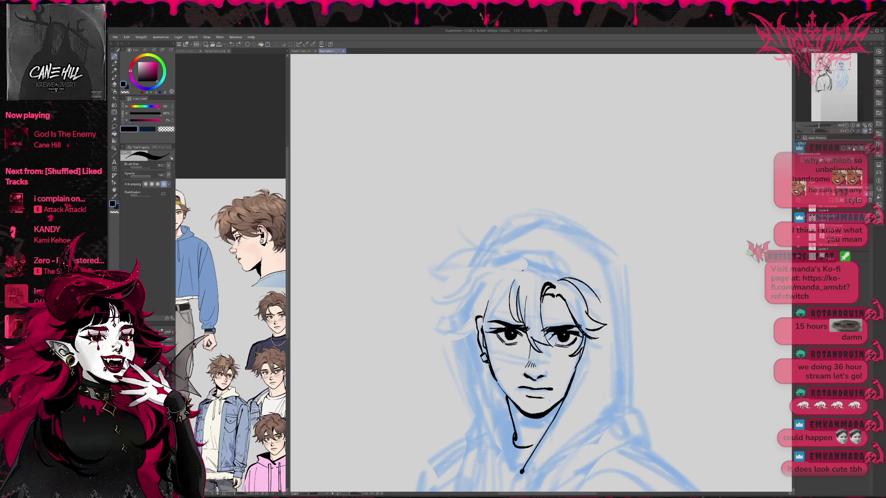
Mirror and recentre the view, then darken the nose stroke.
key("h")
left_click_drag(665, 282, 635, 275)
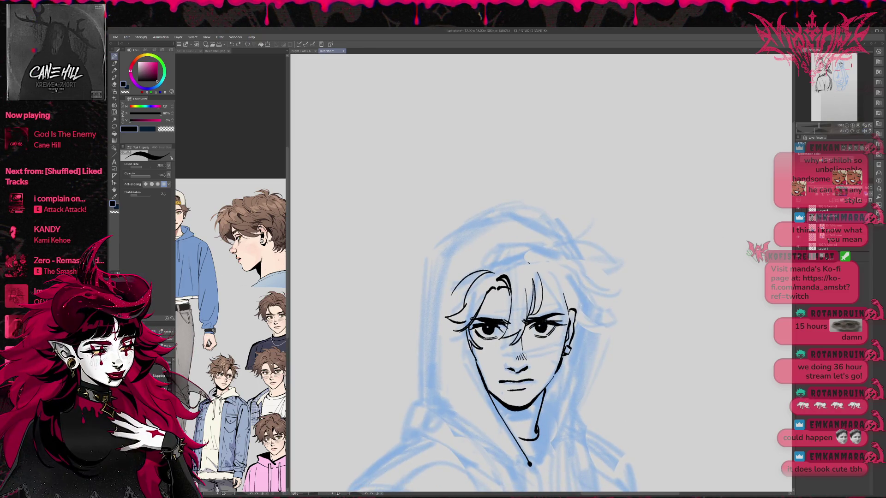
key("e")
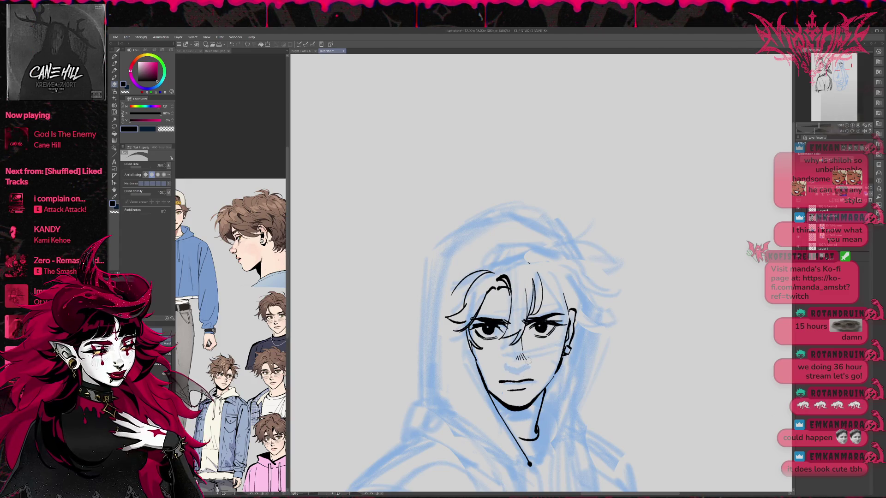
key("p")
key("e")
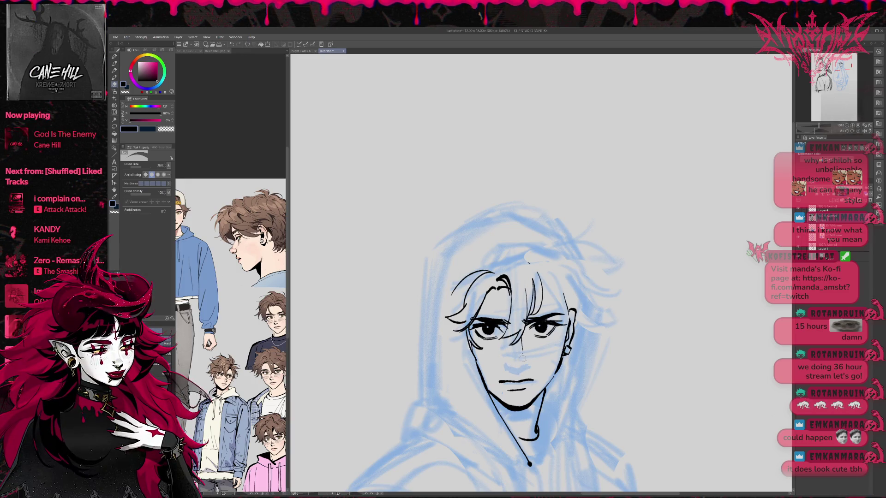
key("p")
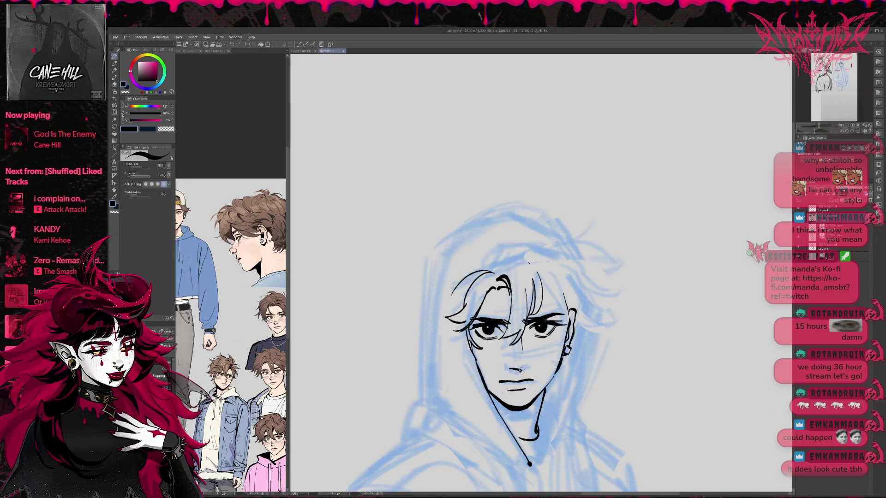
left_click_drag(520, 370, 530, 367)
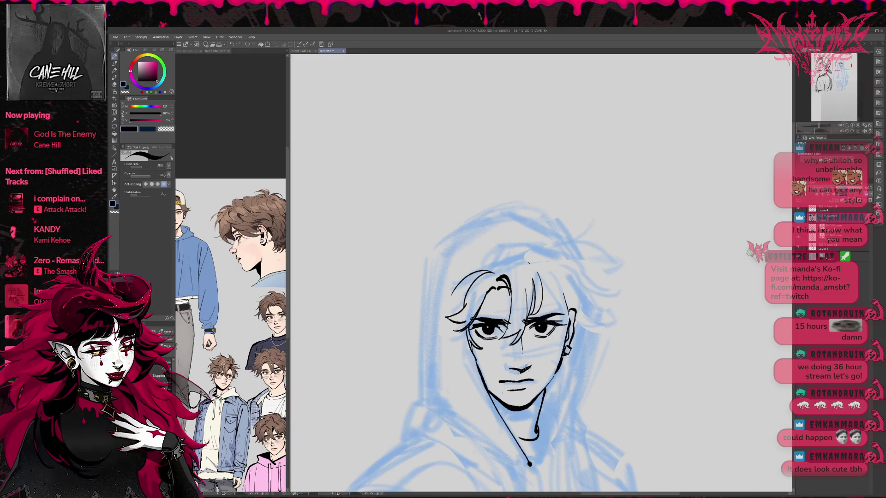
Erase the lower-lip line on Layer 4 and ink a new lower-lip stroke.
key("e")
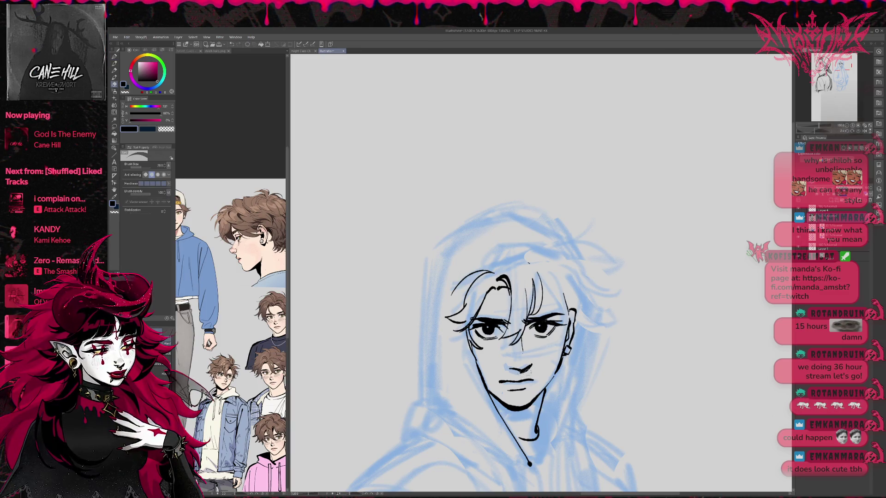
left_click_drag(499, 382, 533, 379)
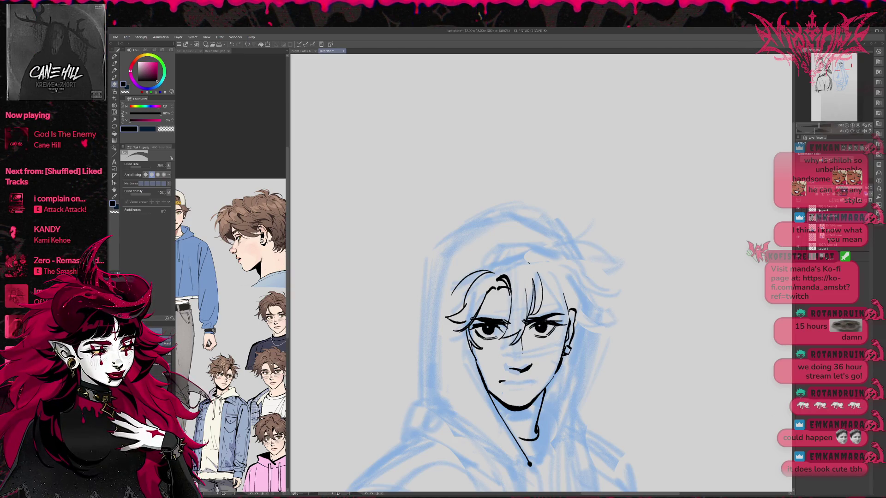
left_click(820, 210)
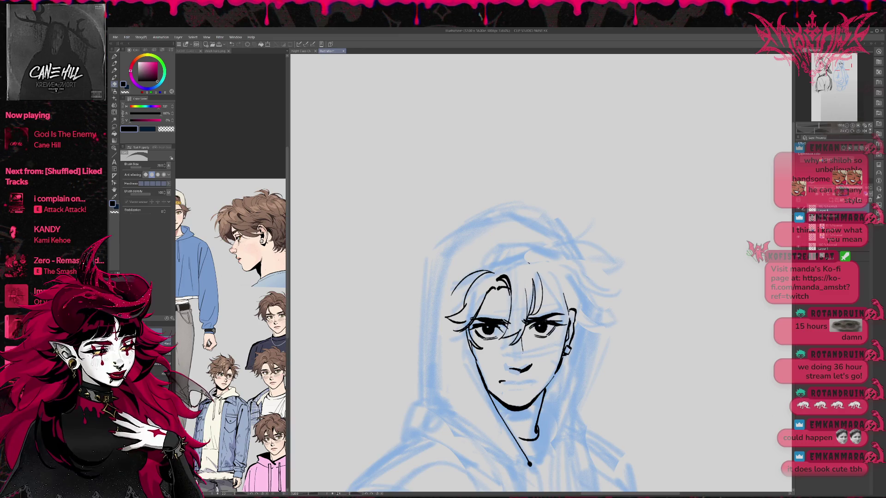
left_click_drag(498, 382, 534, 382)
key("p")
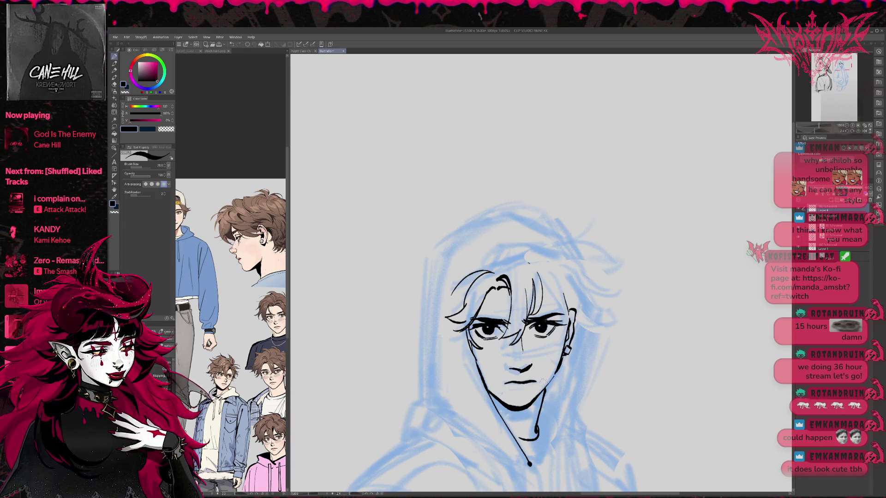
left_click_drag(510, 391, 532, 389)
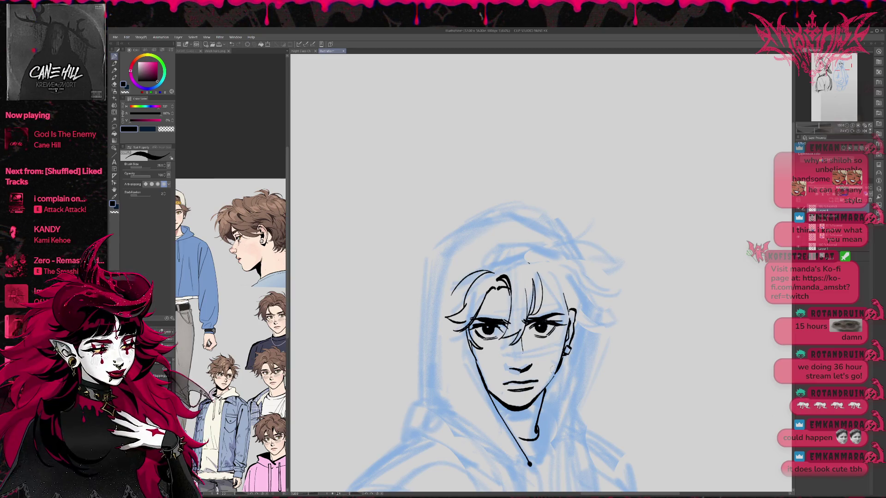
Erase most of the mouth stroke, rotating the view counterclockwise to check.
key("e")
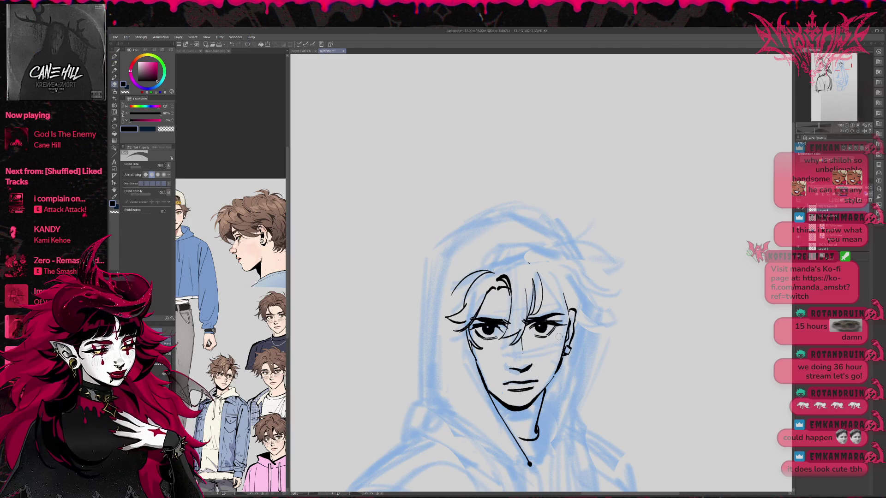
key("h")
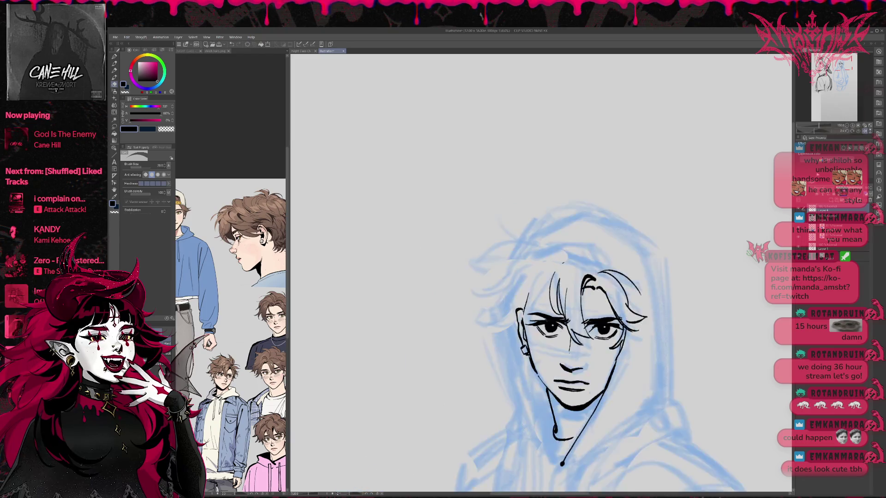
key("h")
key("h")
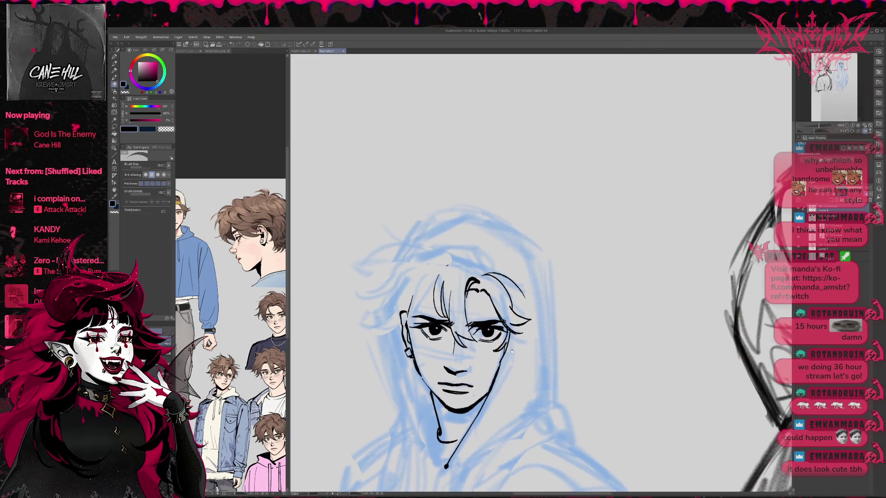
key("minus")
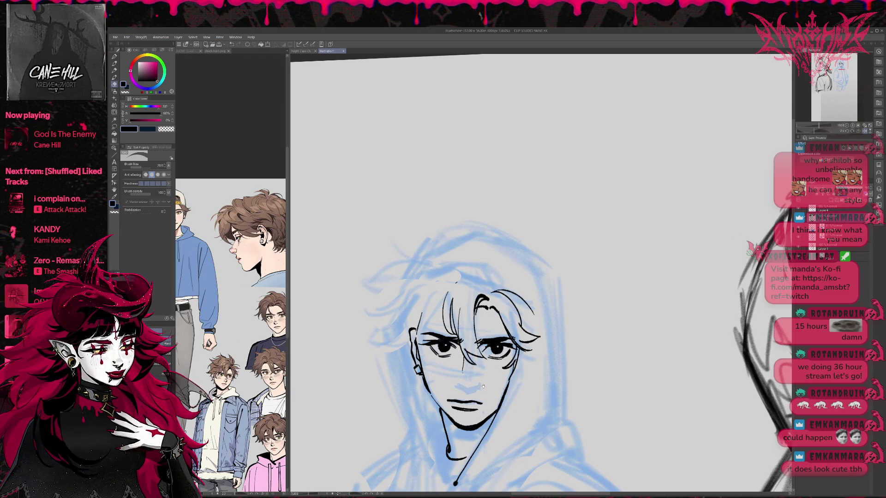
key("minus")
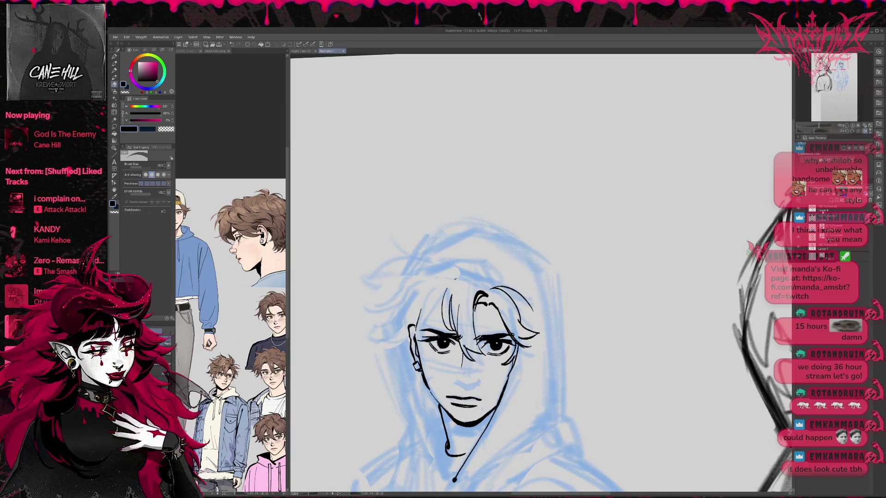
left_click_drag(448, 394, 477, 399)
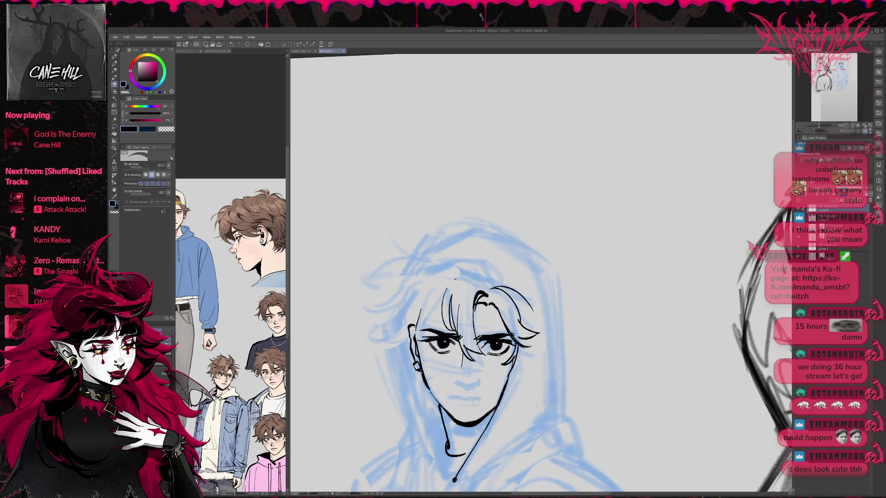
key("minus")
key("minus")
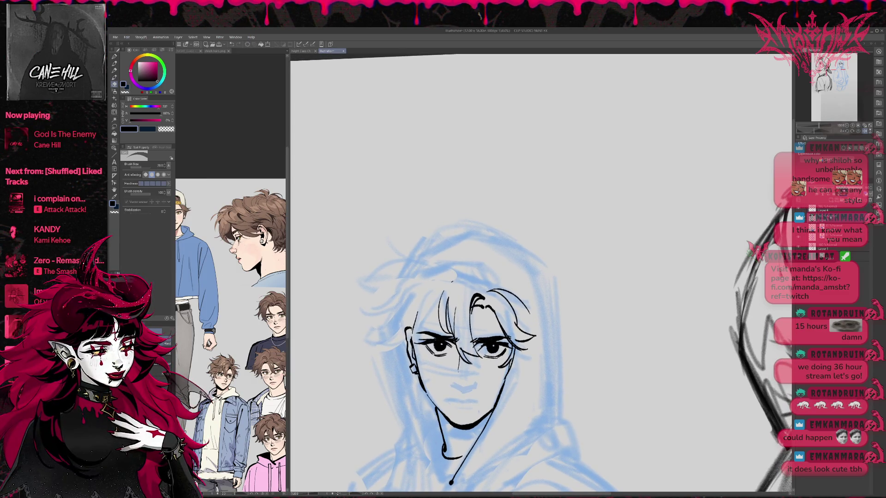
Reshape the left eye and hair lines with Liquify, brush size around 50–70.
key("h")
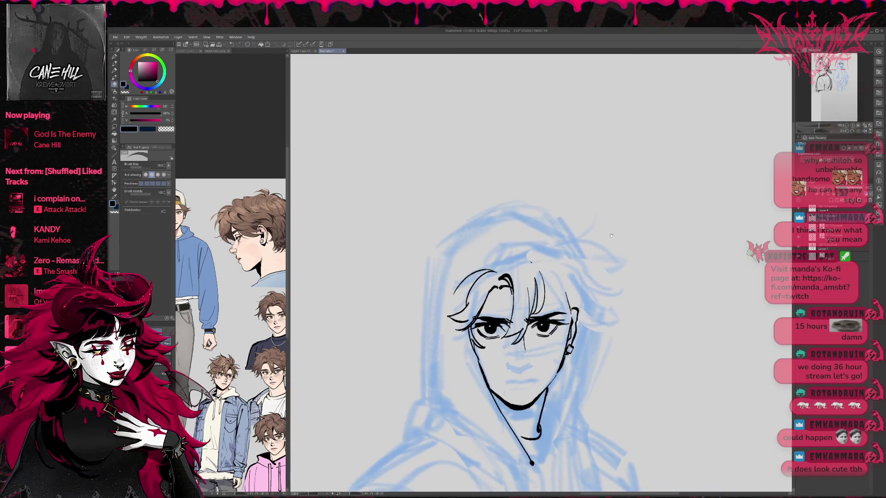
key("j")
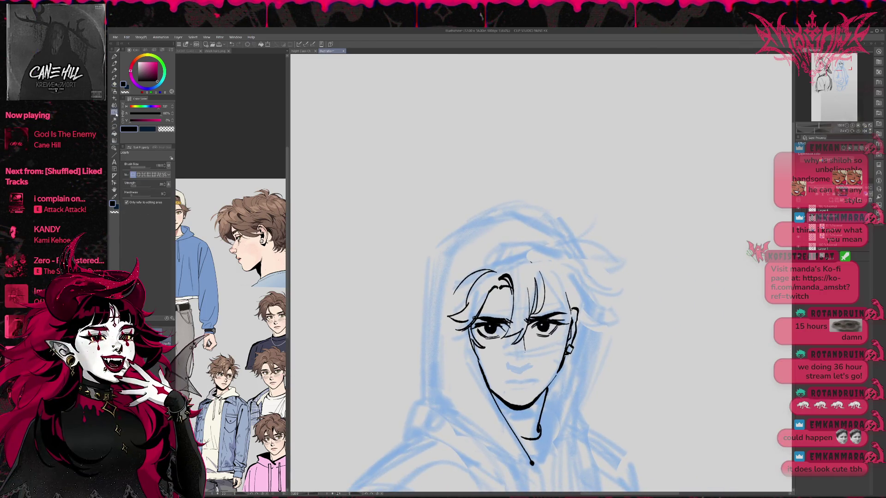
left_click_drag(552, 326, 540, 324)
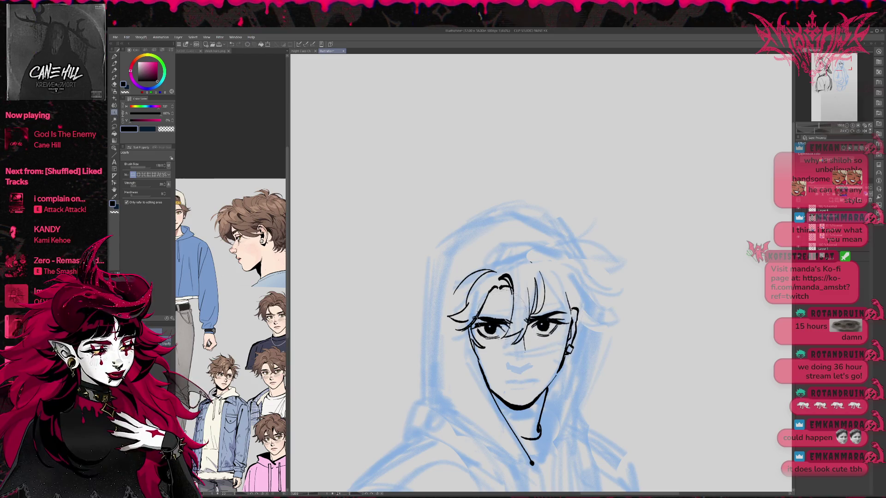
left_click_drag(486, 333, 484, 329)
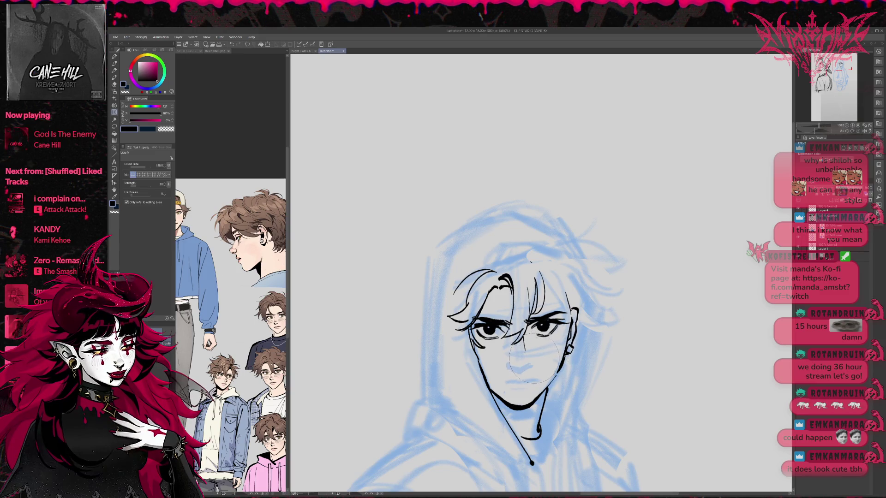
left_click_drag(492, 344, 487, 337)
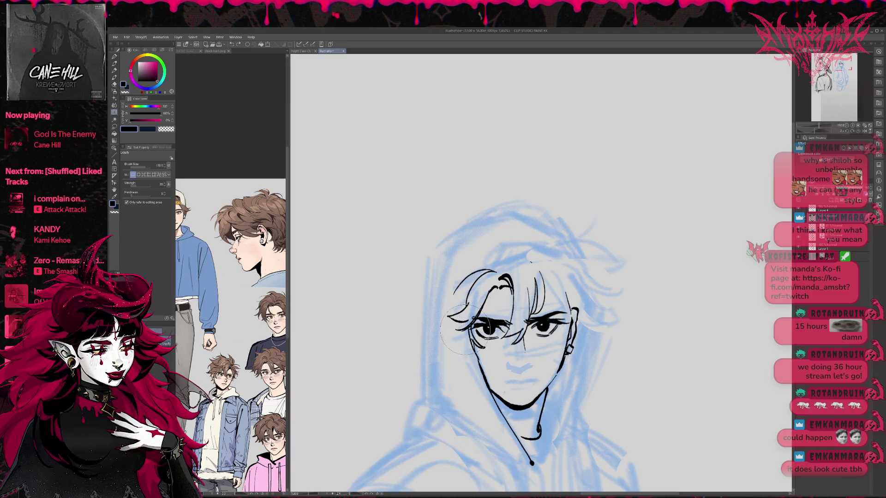
left_click_drag(466, 328, 498, 326)
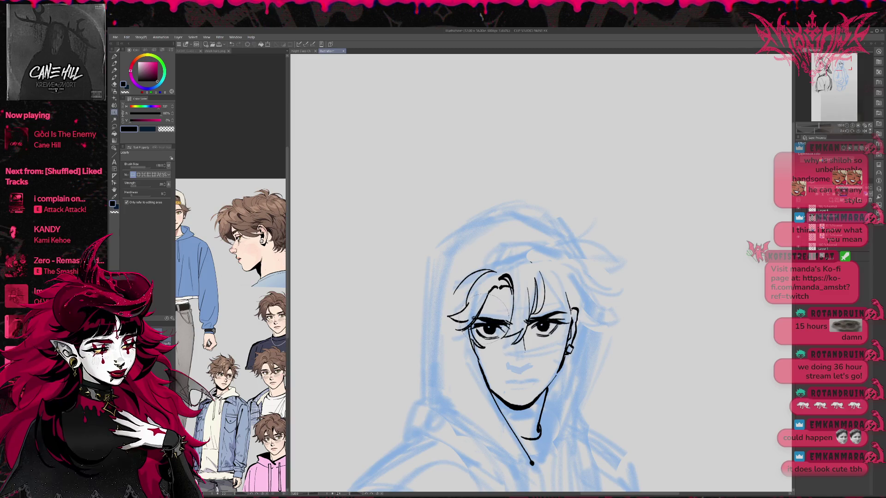
key("bracketleft")
key("bracketleft")
key("bracketleft")
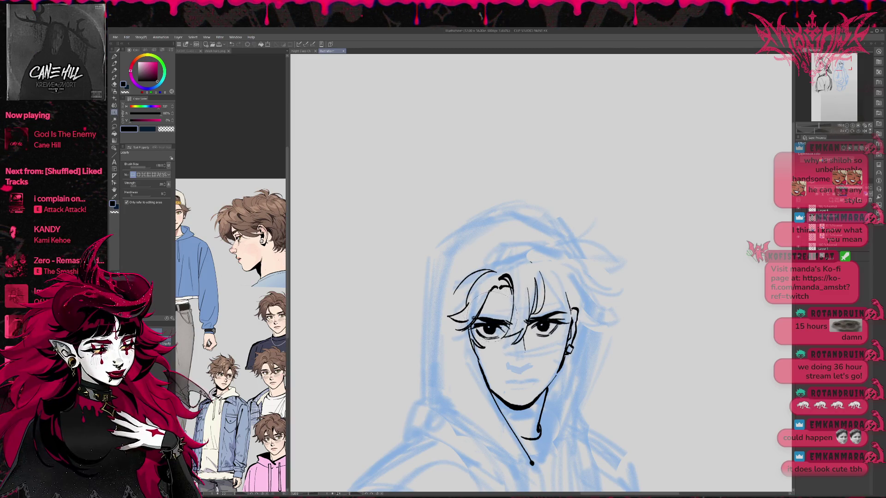
left_click_drag(483, 323, 503, 325)
key("bracketright")
key("bracketright")
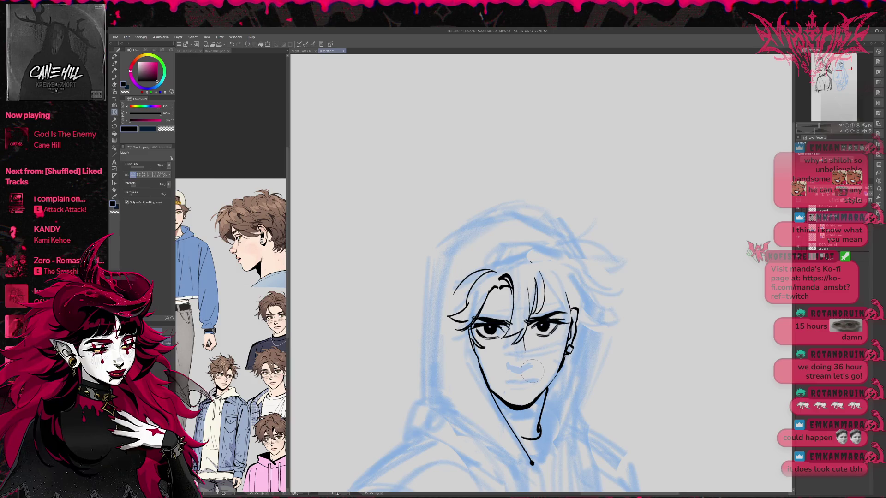
Ink a small nose stroke and redraw the mouth line extending to the right.
key("p")
mouse_move(522, 369)
left_mouse_down()
mouse_move(533, 367)
mouse_move(518, 383)
mouse_move(527, 385)
left_mouse_up()
key("ctrl+z")
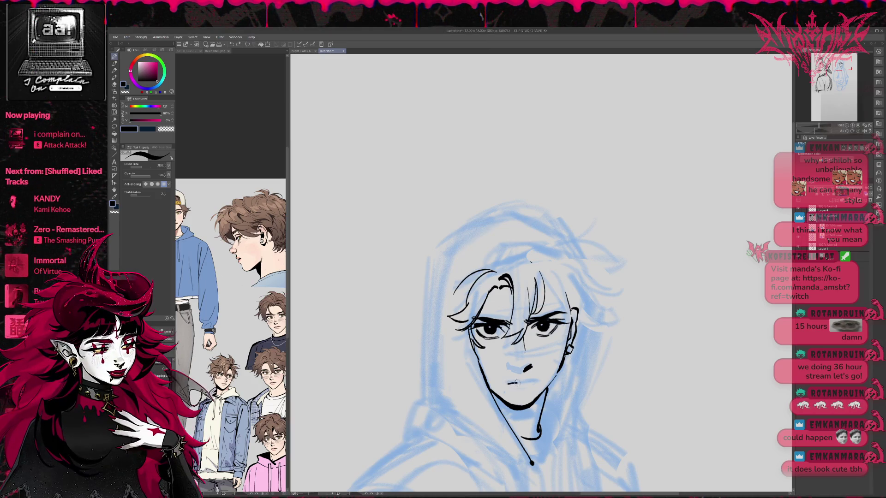
left_click_drag(517, 383, 538, 381)
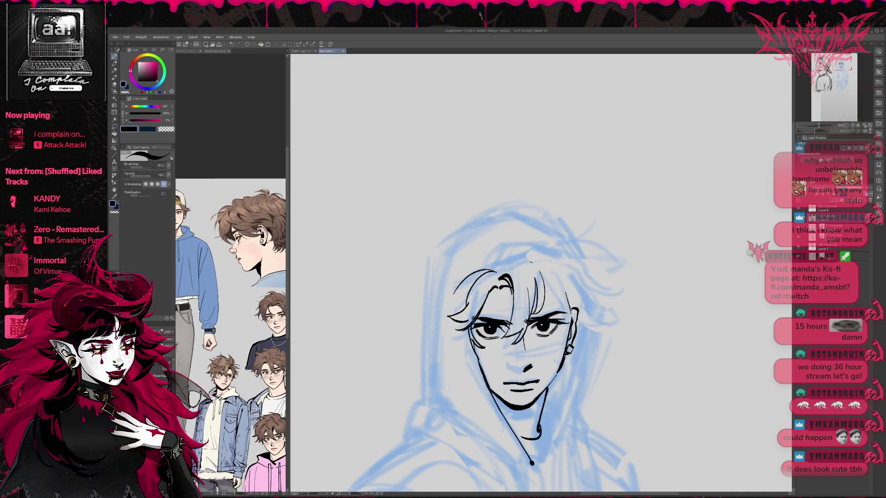
Lasso the mouth and transform it slightly up and to the right.
left_click(115, 129)
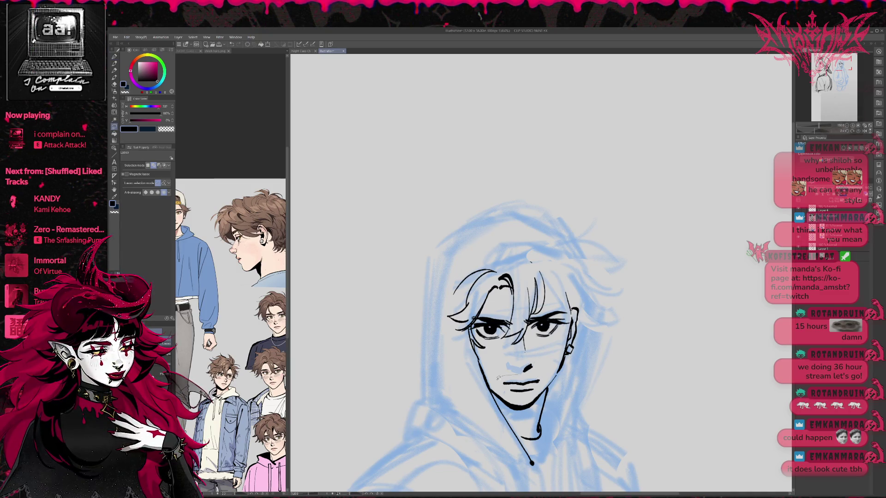
left_click_drag(545, 375, 543, 381)
key("t")
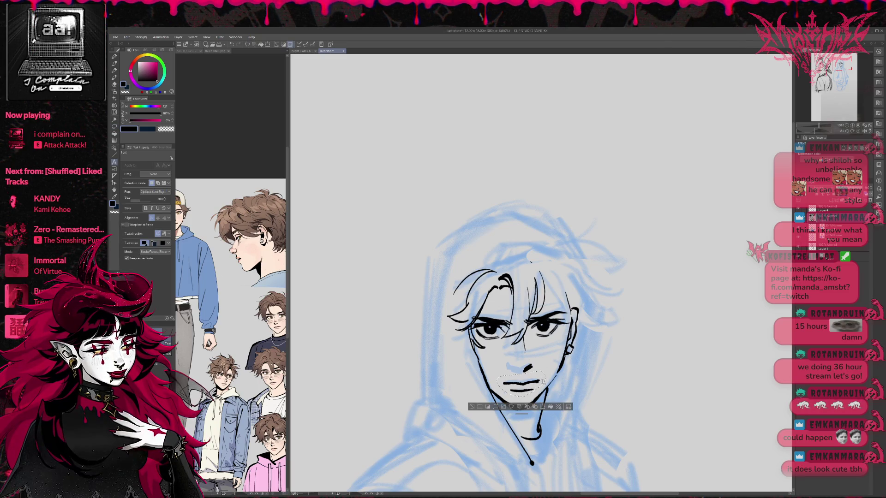
key("ctrl+t")
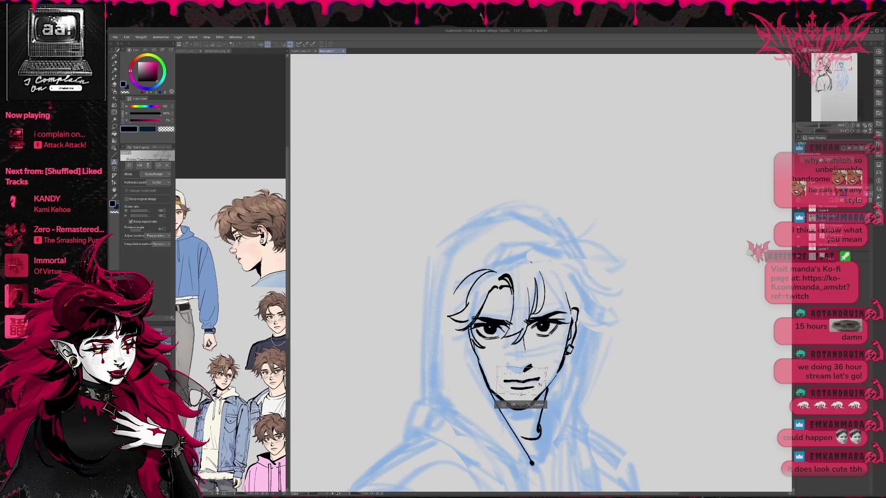
left_click_drag(520, 381, 522, 380)
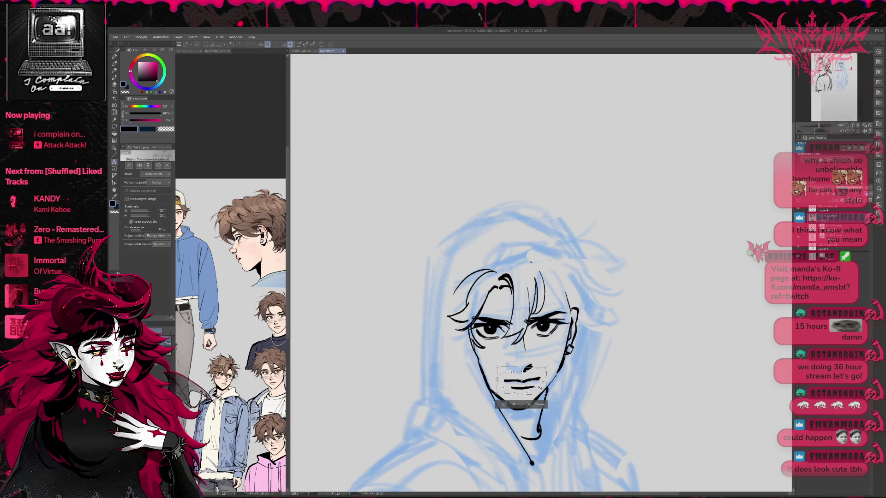
left_click(508, 404)
Thicken the left jaw line with bold ink and partly erase the dark nose stroke.
key("e")
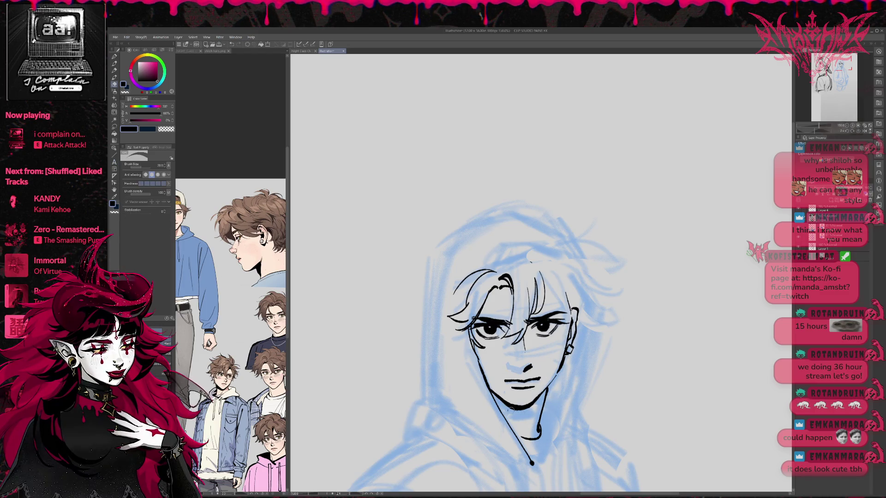
key("p")
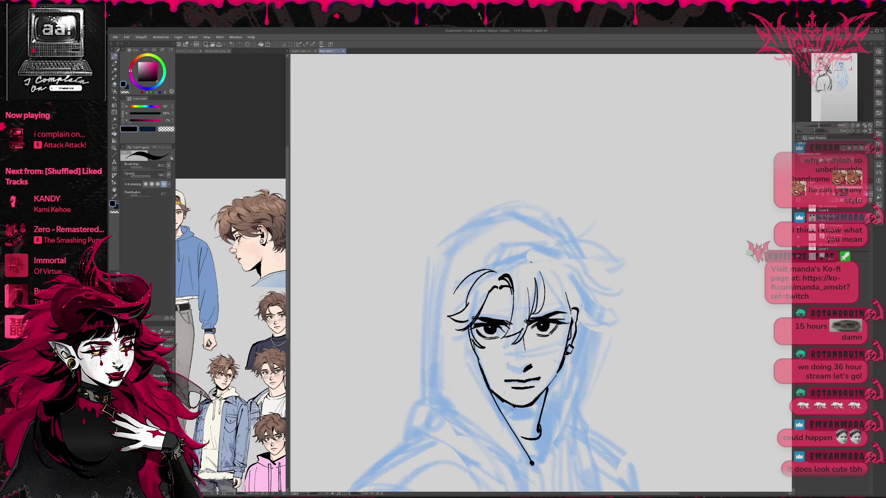
key("r")
key("e")
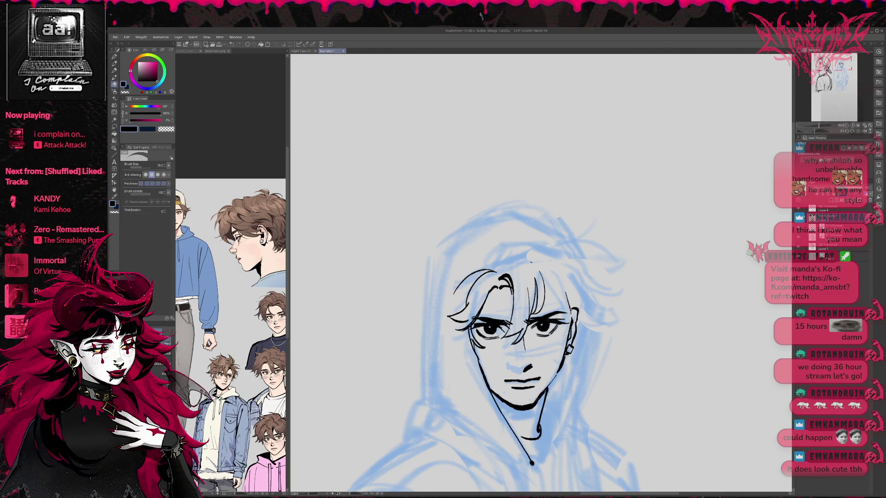
key("p")
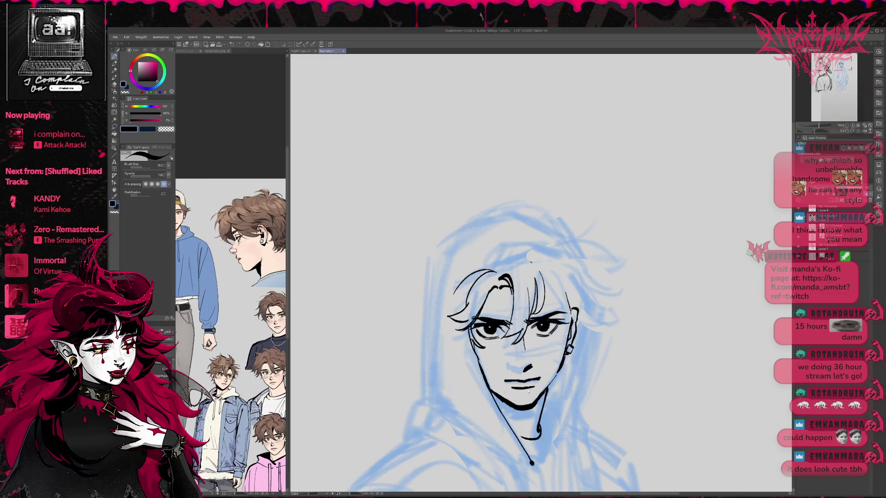
mouse_move(491, 390)
left_mouse_down()
mouse_move(521, 416)
mouse_move(534, 382)
mouse_move(468, 331)
left_mouse_up()
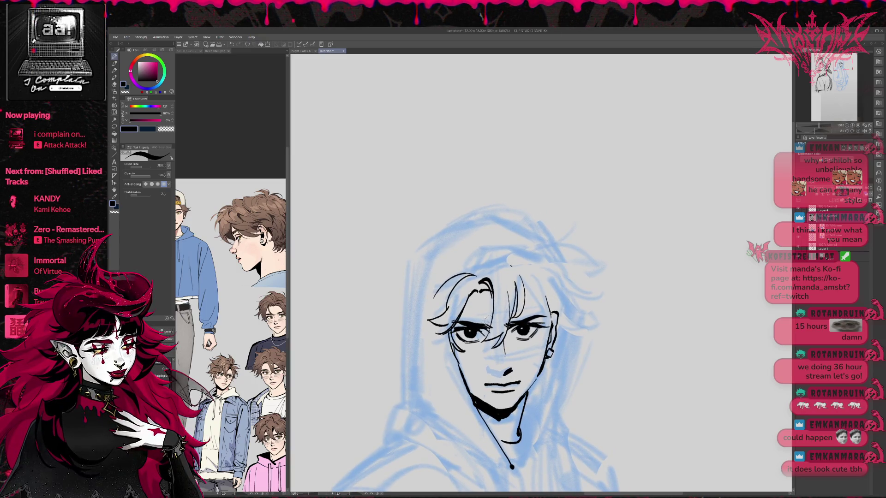
left_click_drag(507, 371, 516, 368)
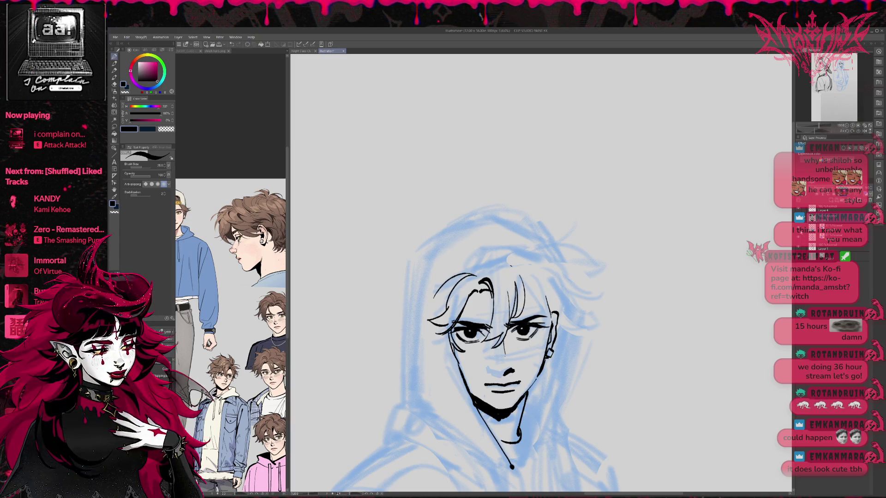
Check the line art without the sketch, then add nose-bridge hatching and a nostril line.
left_click(798, 238)
left_click(798, 238)
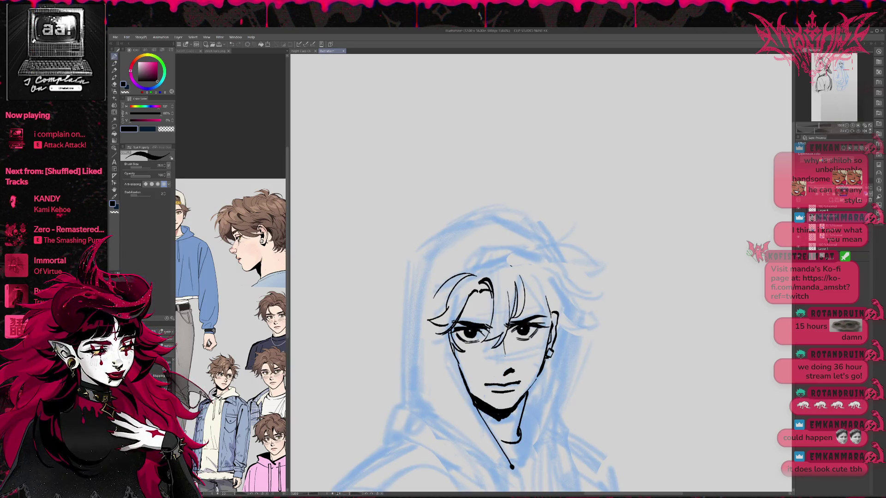
left_click_drag(500, 354, 496, 363)
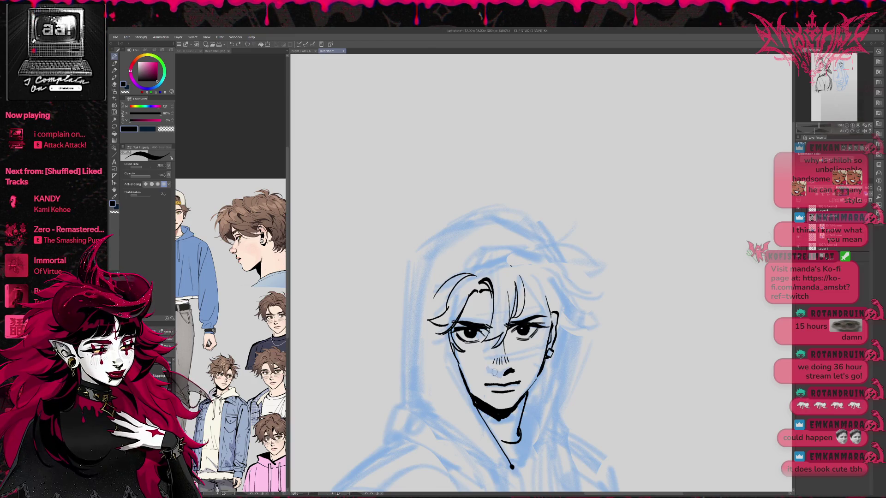
left_click_drag(490, 371, 503, 373)
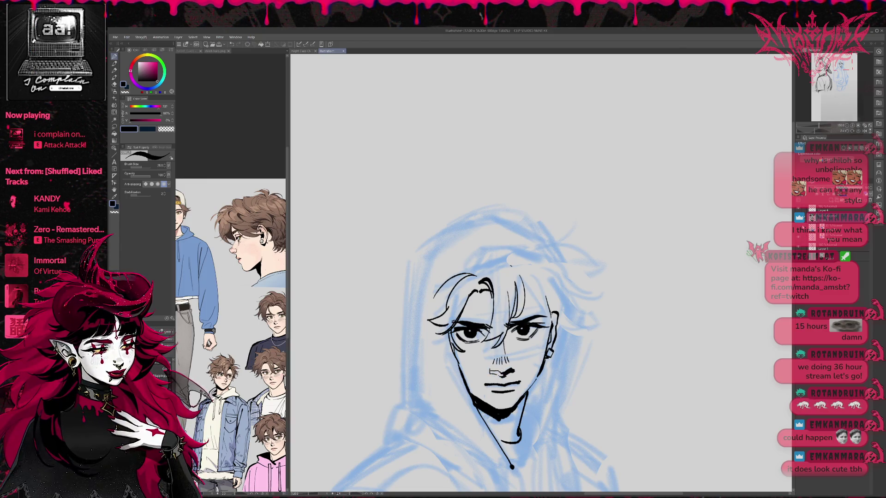
key("e")
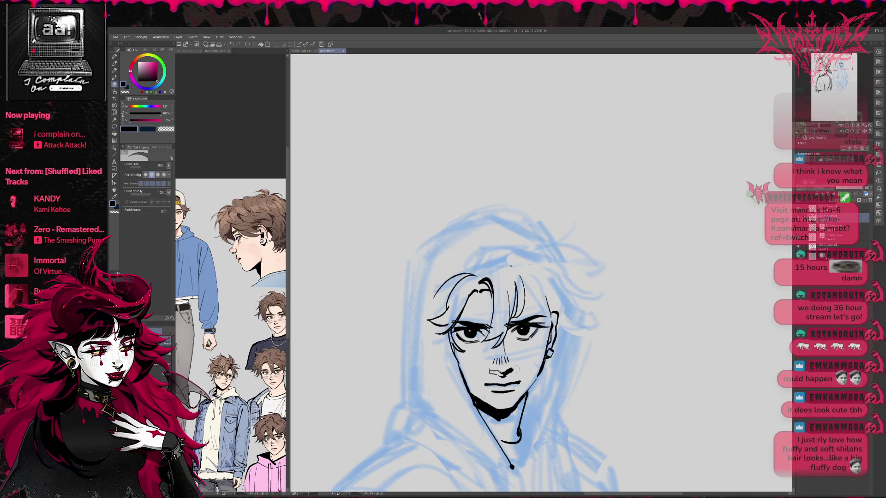
key("p")
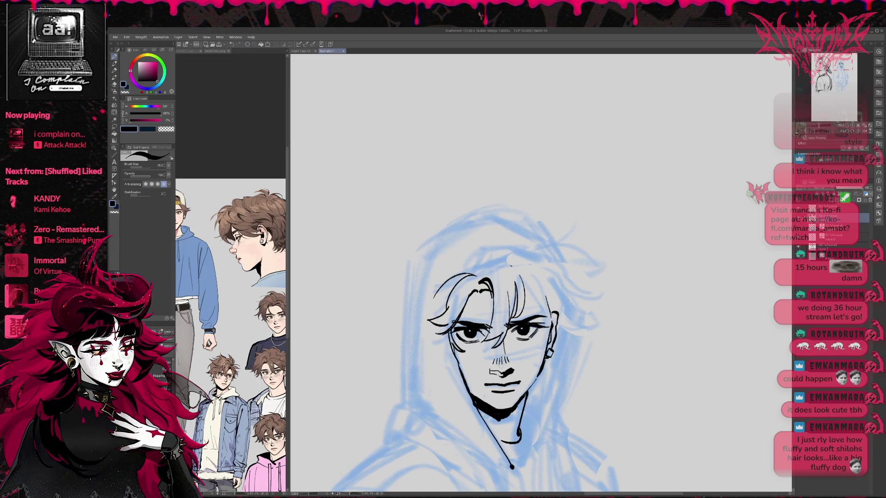
key("e")
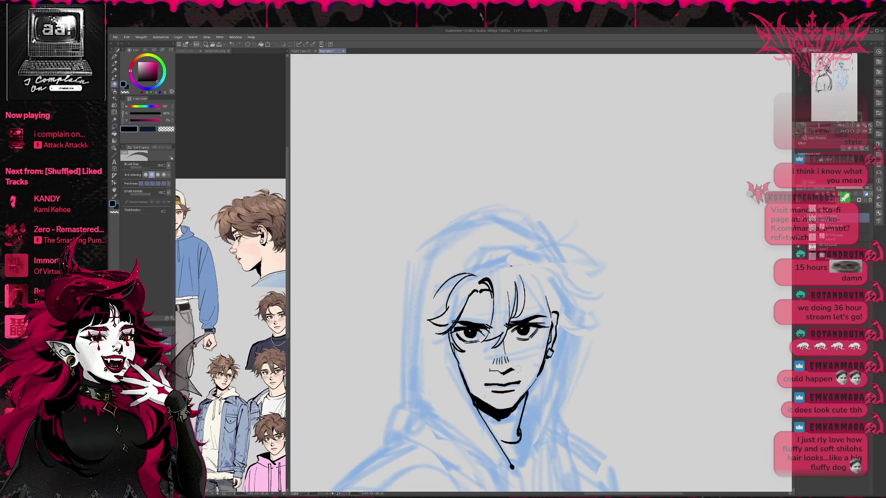
key("p")
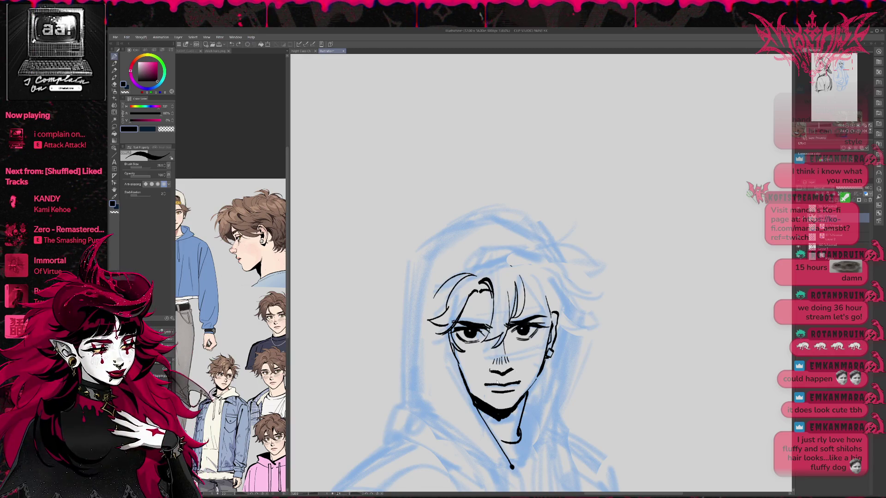
left_click_drag(506, 373, 512, 370)
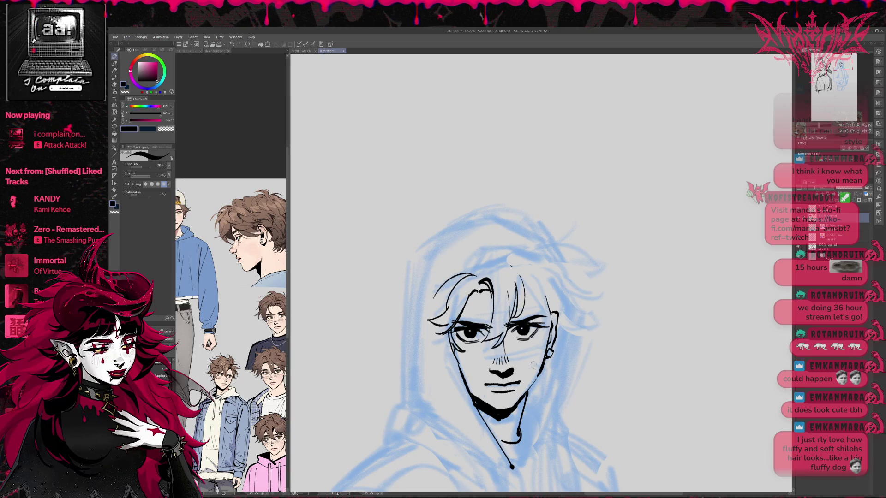
On the mirrored view, erase the jaw line by the ear and nudge one eye with Liquify.
key("h")
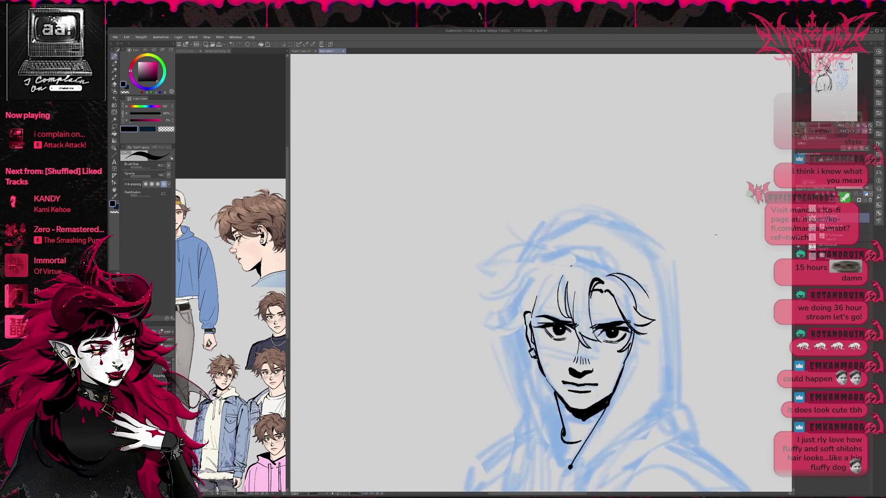
left_click_drag(683, 287, 571, 287)
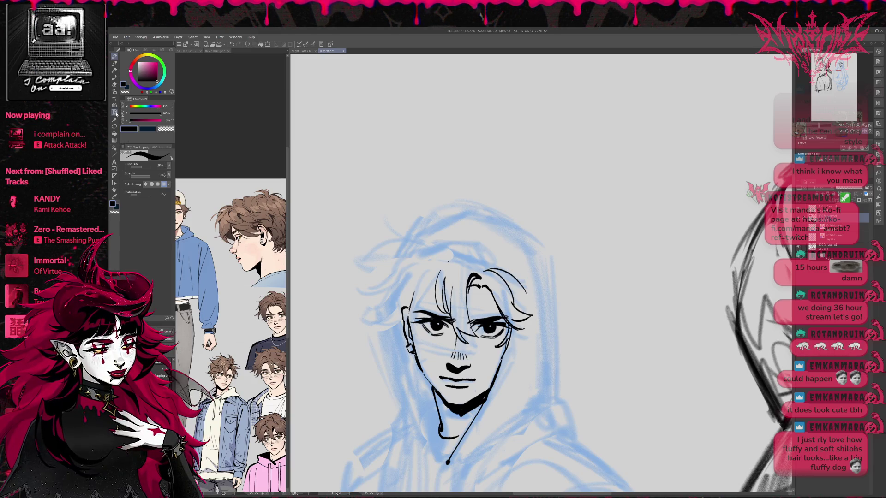
key("e")
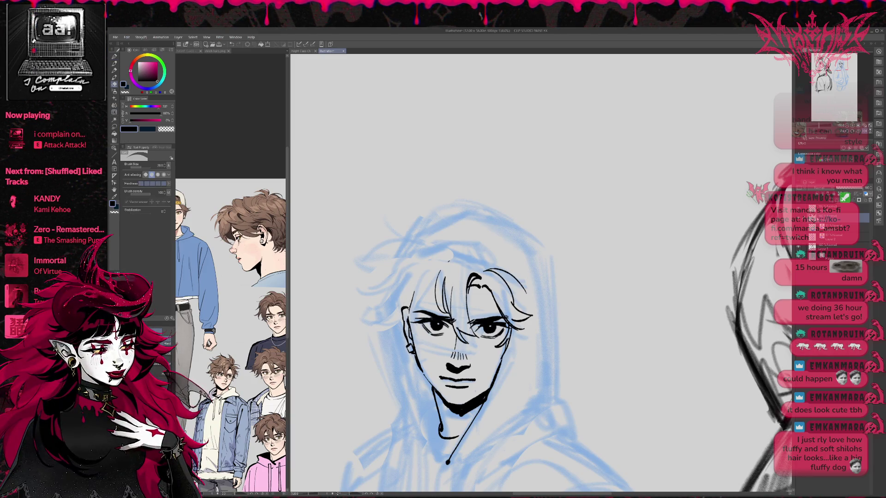
left_click(830, 208)
left_click_drag(402, 304, 415, 365)
left_click_drag(402, 310, 407, 353)
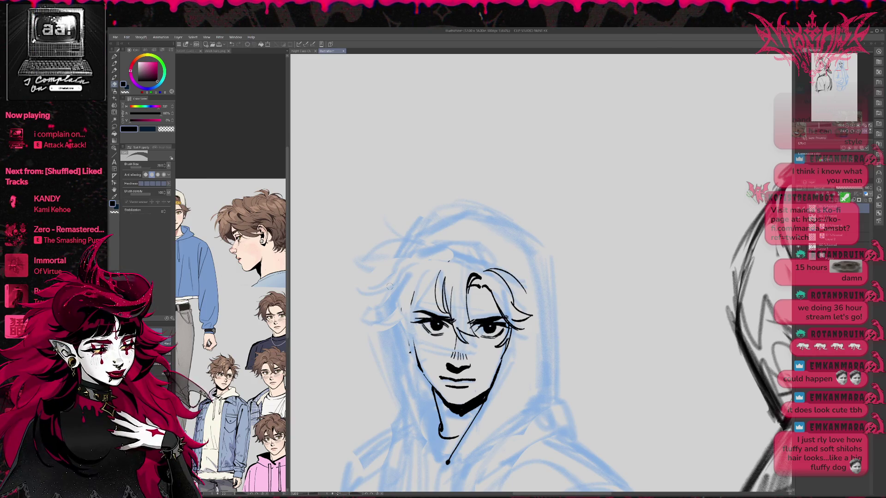
left_click(114, 113)
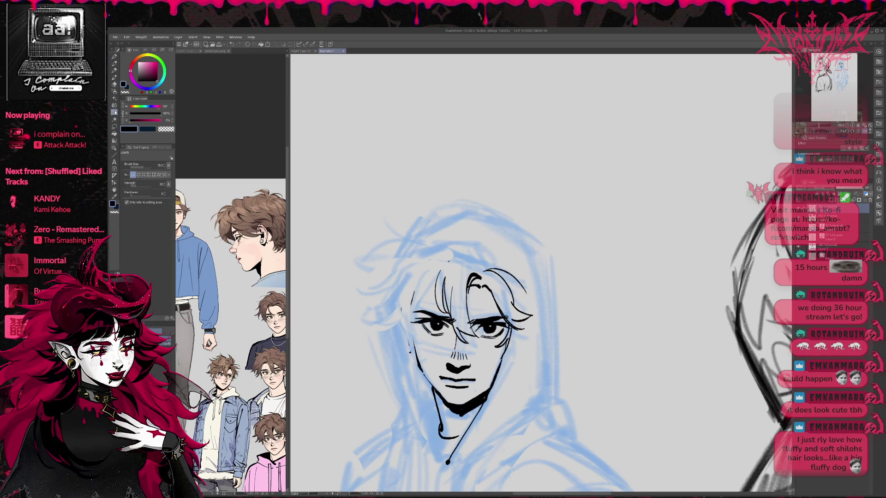
left_click_drag(490, 325, 493, 336)
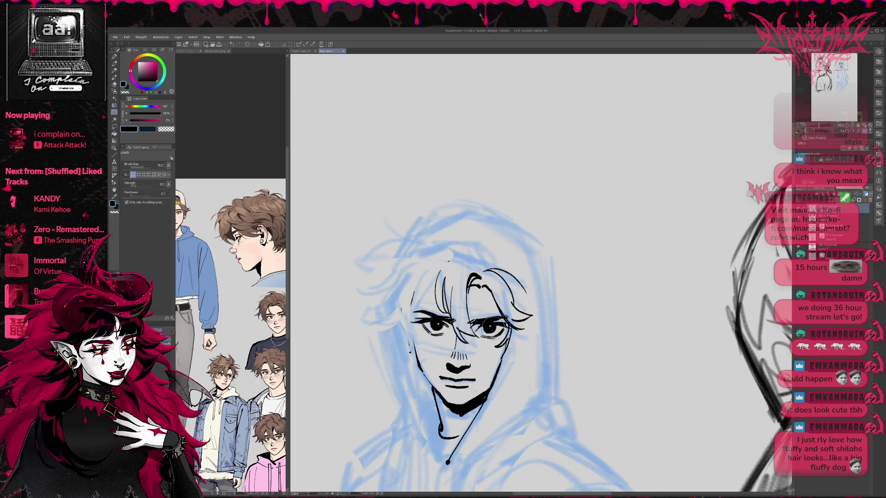
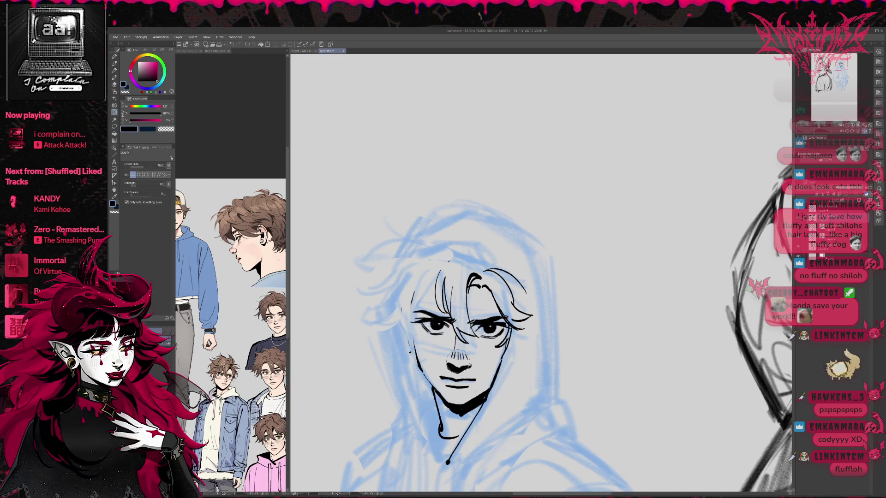
Erase part of the left cheek line, briefly hiding the line art to compare.
key("bracketright")
key("bracketright")
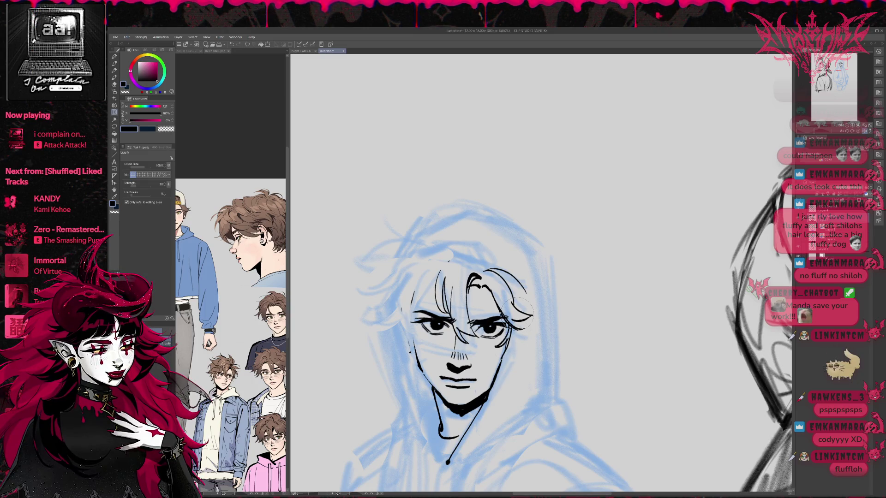
key("e")
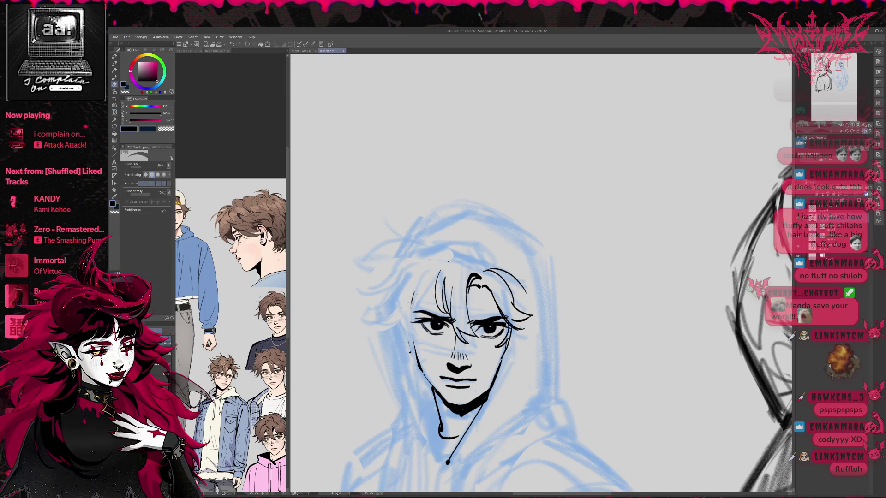
left_click(799, 214)
left_click(799, 213)
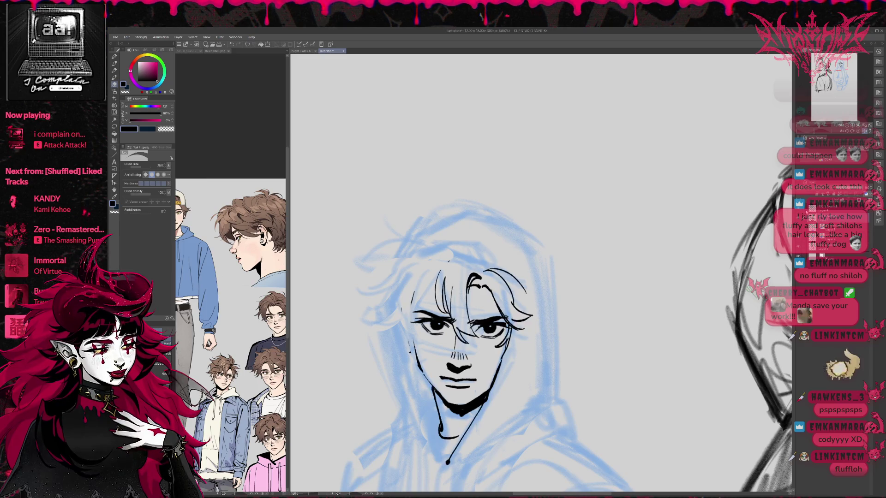
left_click_drag(419, 371, 417, 353)
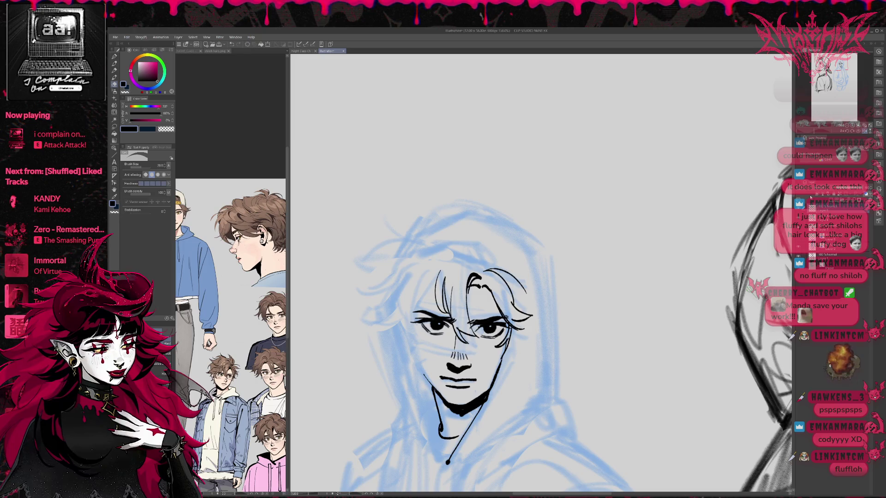
Ink the left side of the neck with the pen, undoing a misplaced left jawline stroke.
left_click(115, 56)
left_click_drag(435, 429, 430, 455)
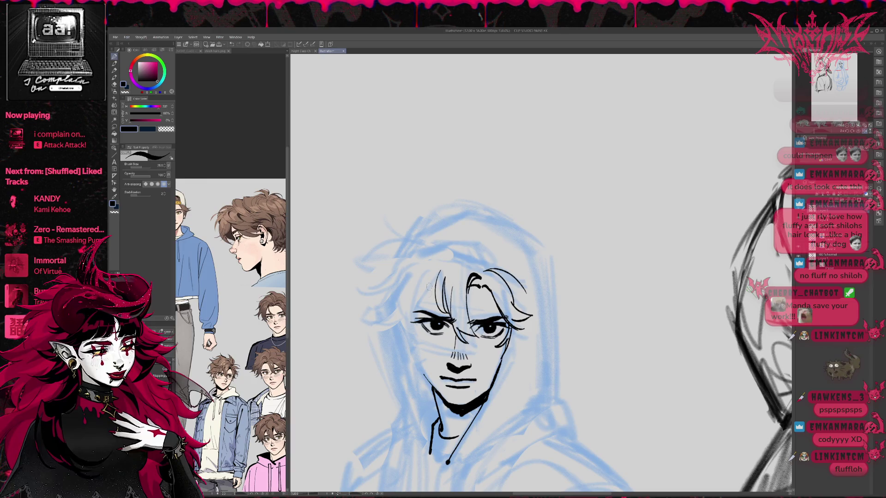
left_click_drag(405, 307, 422, 361)
key("ctrl+z")
left_click_drag(478, 239, 551, 245)
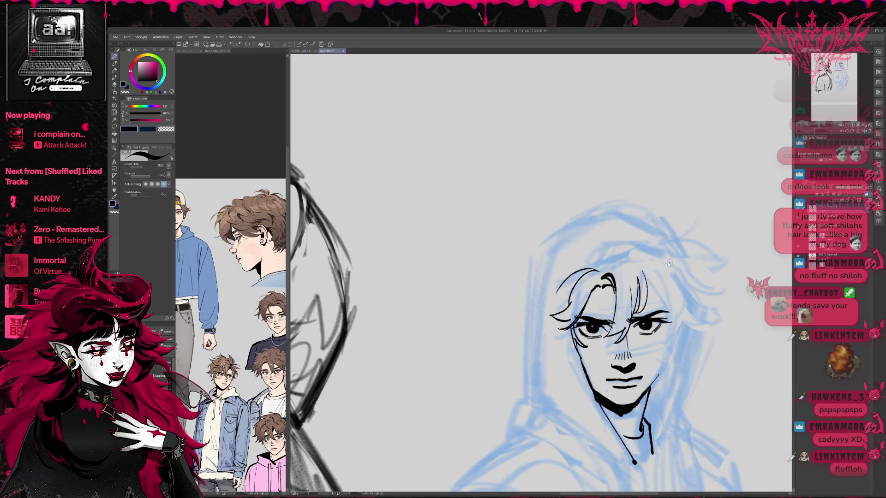
Ink the right jawline, cheek and hair-edge strands, undoing one stray hair-edge stroke.
mouse_move(574, 295)
left_mouse_down()
mouse_move(587, 323)
mouse_move(570, 374)
left_mouse_up()
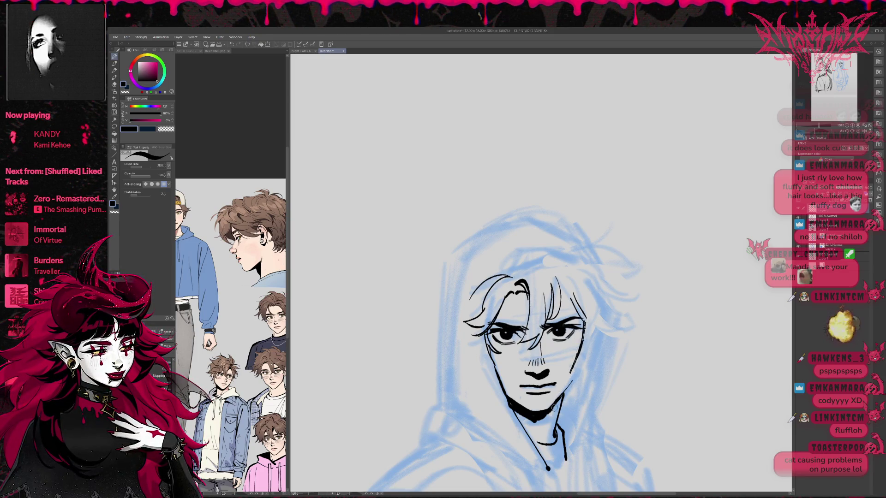
left_click_drag(572, 381, 545, 419)
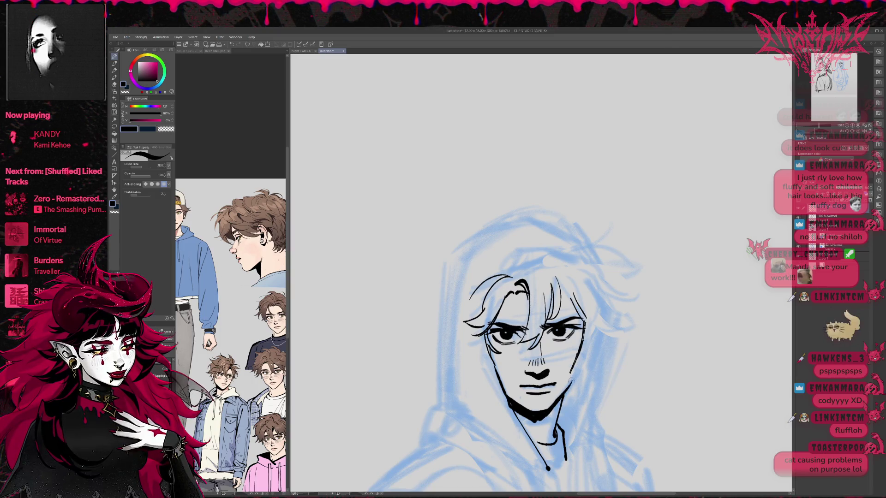
left_click_drag(575, 377, 581, 349)
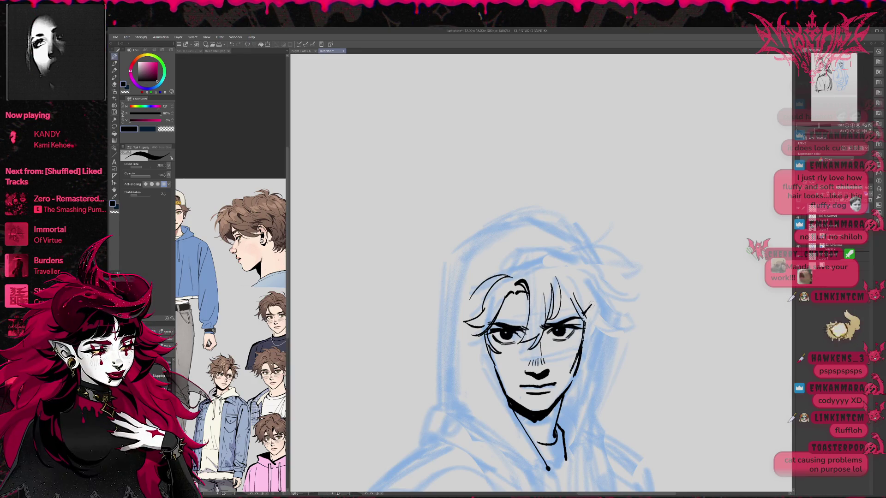
left_click_drag(584, 314, 594, 300)
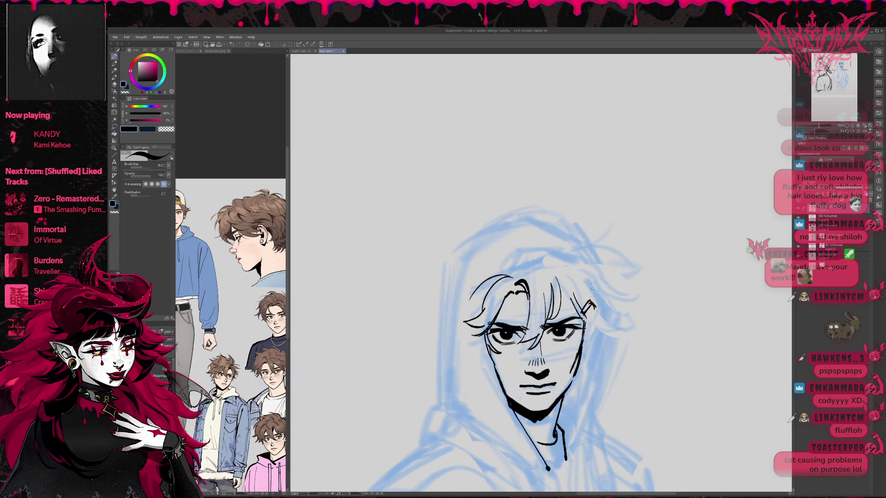
key("ctrl+z")
key("ctrl+z")
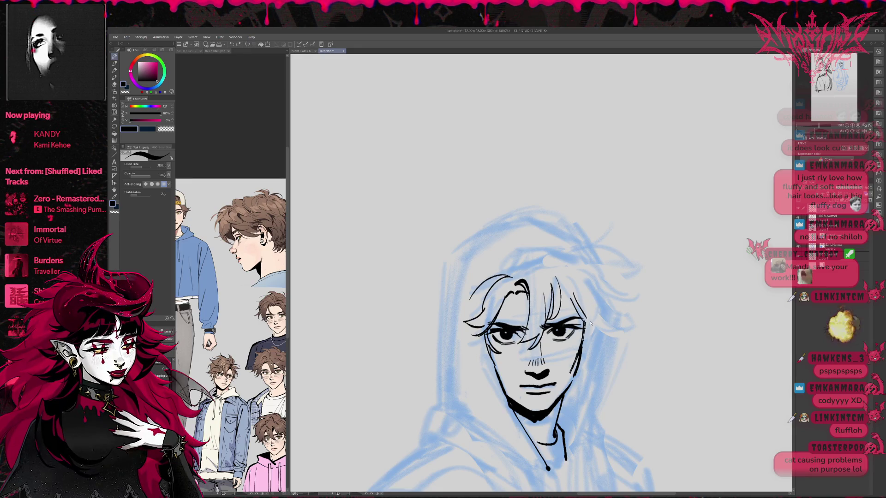
left_click_drag(590, 313, 580, 353)
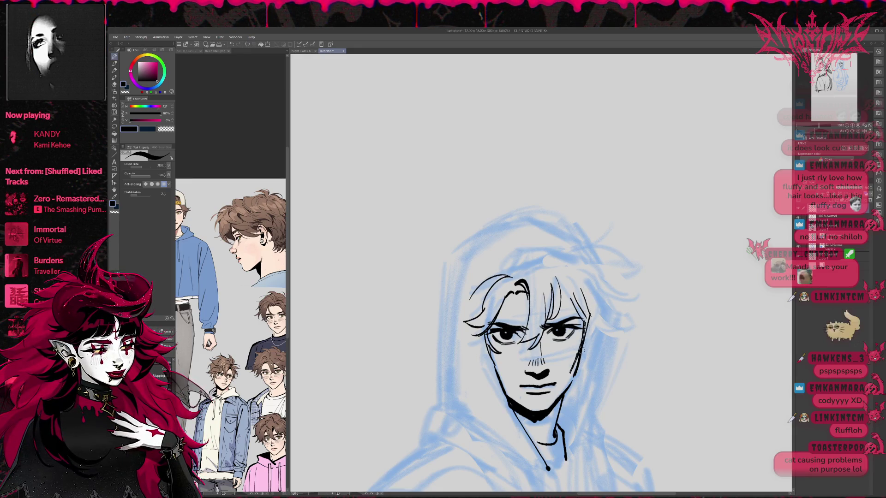
mouse_move(593, 307)
left_mouse_down()
mouse_move(578, 363)
mouse_move(589, 341)
mouse_move(585, 314)
left_mouse_up()
Add short ink strokes along the face's right edge.
left_click_drag(597, 307, 590, 324)
left_click_drag(589, 354, 579, 365)
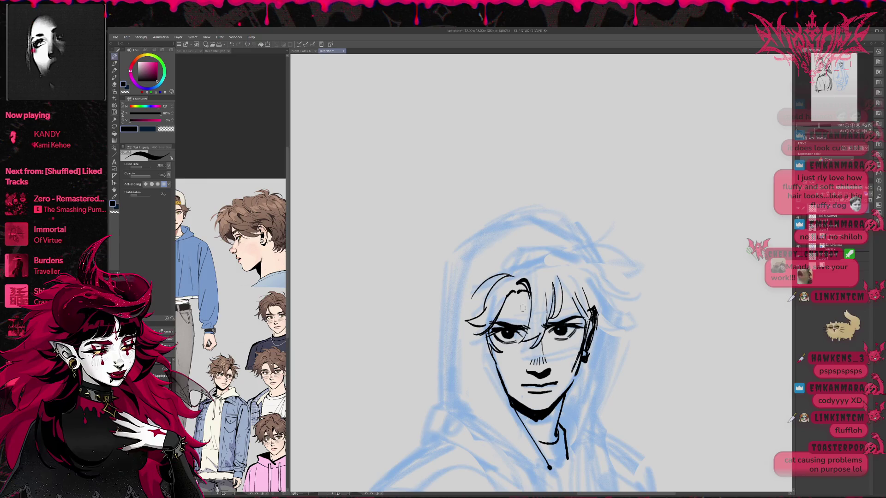
left_click_drag(508, 335, 546, 276)
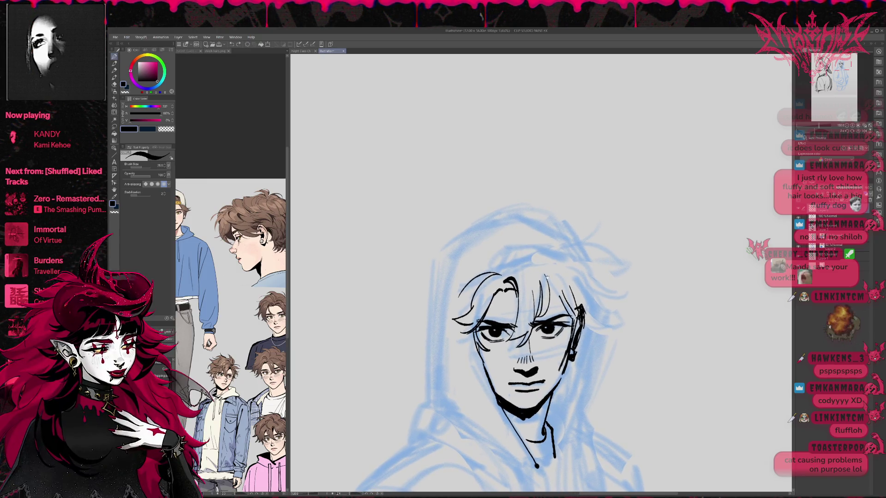
Tint the line layer blue with Layer Color, then ink hair strands on the head's right and top.
left_click(862, 147)
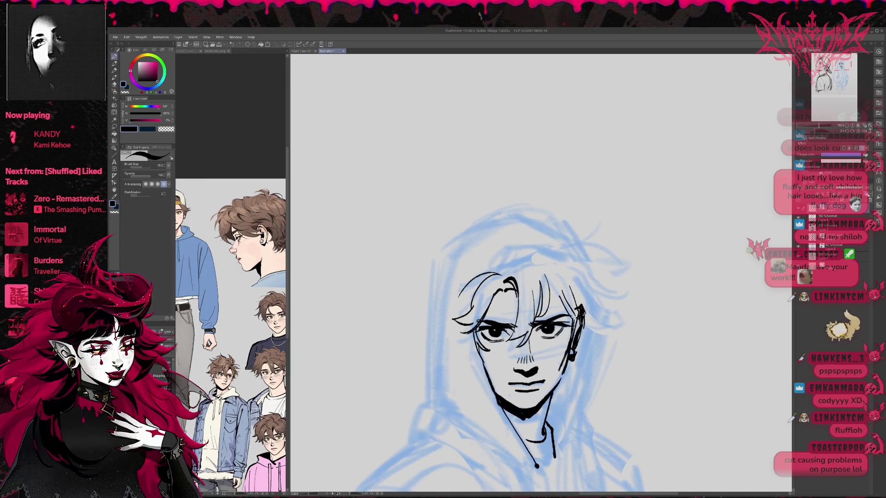
left_click(828, 228)
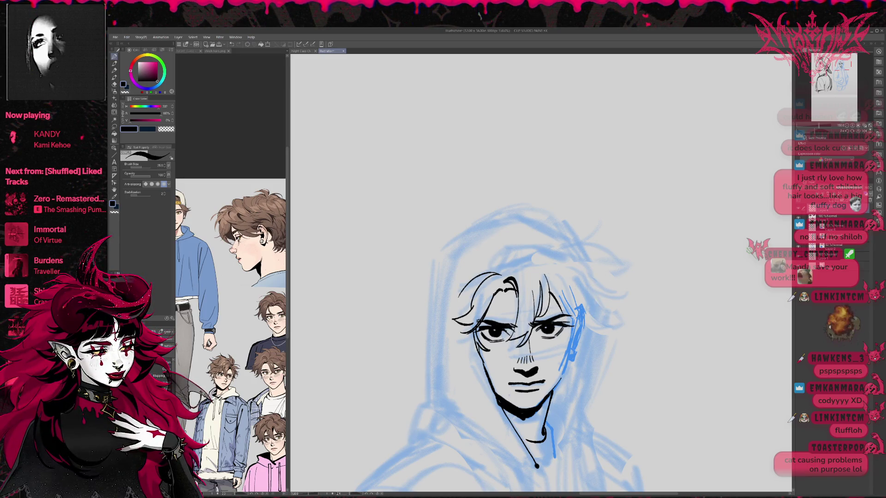
mouse_move(563, 289)
left_mouse_down()
mouse_move(570, 351)
mouse_move(600, 331)
mouse_move(608, 313)
left_mouse_up()
mouse_move(503, 273)
left_mouse_down()
mouse_move(535, 246)
mouse_move(548, 258)
mouse_move(588, 254)
mouse_move(596, 290)
mouse_move(616, 291)
left_mouse_up()
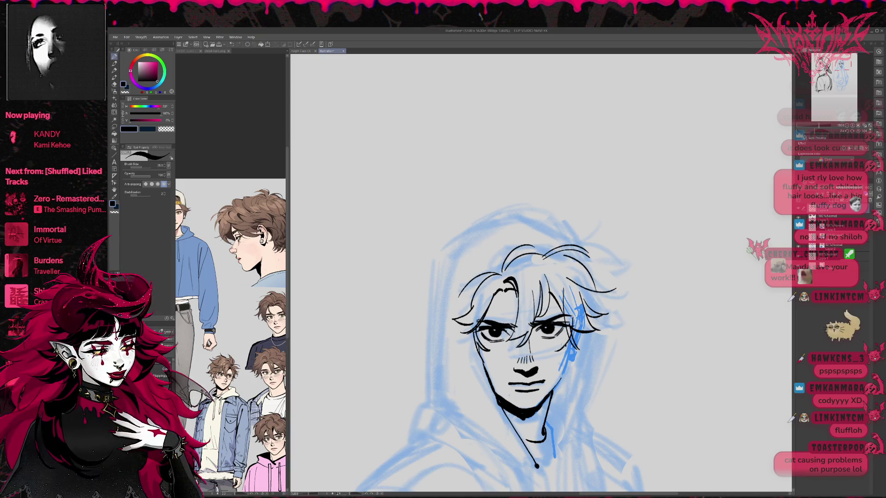
Erase part of a hair stroke, mirror the canvas, and ink strands beside the face's left.
key("e")
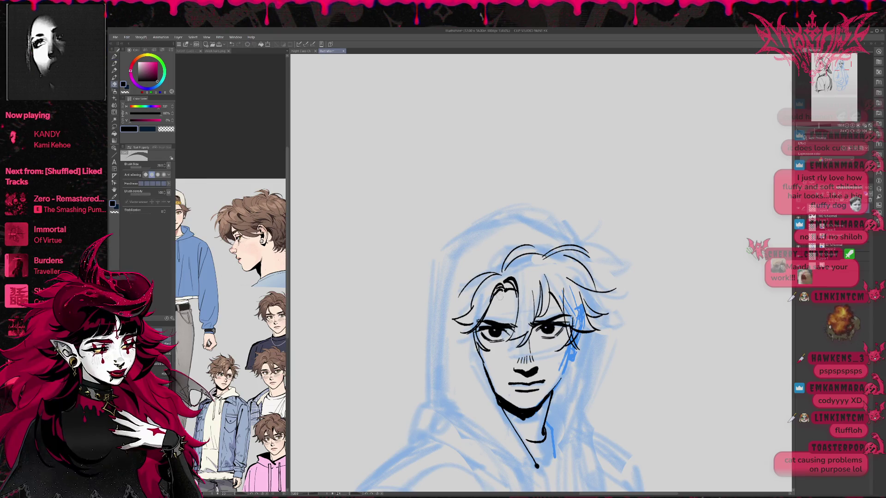
mouse_move(510, 283)
left_mouse_down()
mouse_move(514, 294)
mouse_move(504, 283)
mouse_move(515, 280)
left_mouse_up()
key("p")
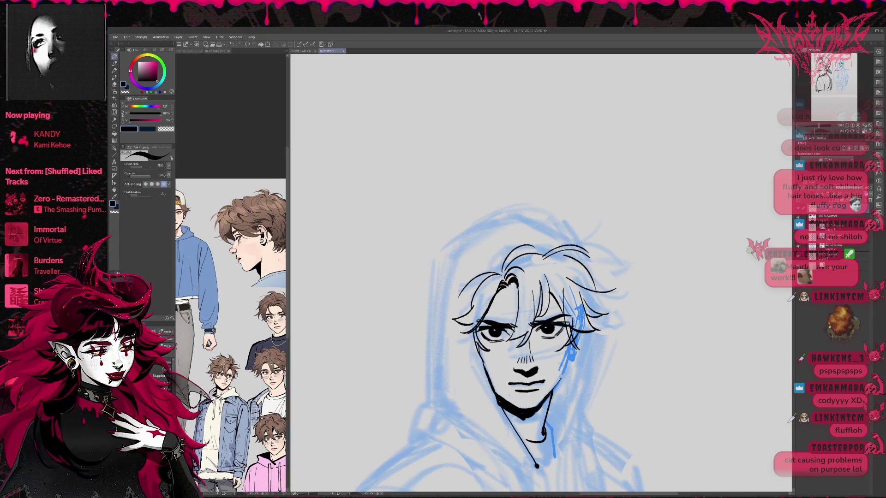
key("h")
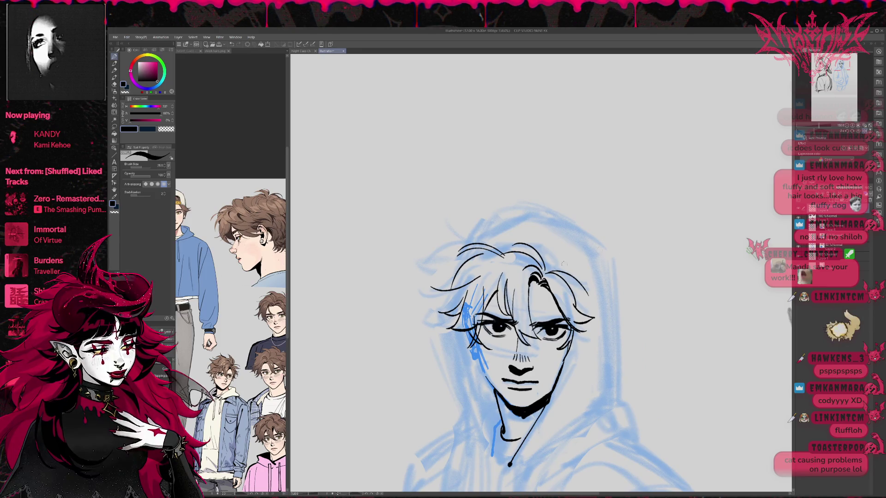
mouse_move(461, 330)
left_mouse_down()
mouse_move(453, 354)
mouse_move(439, 330)
left_mouse_up()
mouse_move(450, 296)
left_mouse_down()
mouse_move(432, 322)
mouse_move(460, 357)
left_mouse_up()
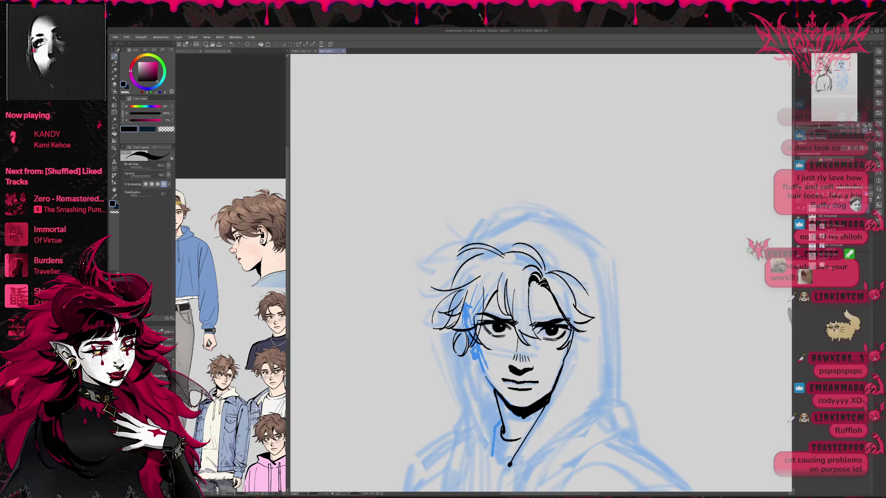
Add a centre-right hair strand and a long line down the face's side to the chin.
left_click_drag(530, 282, 534, 314)
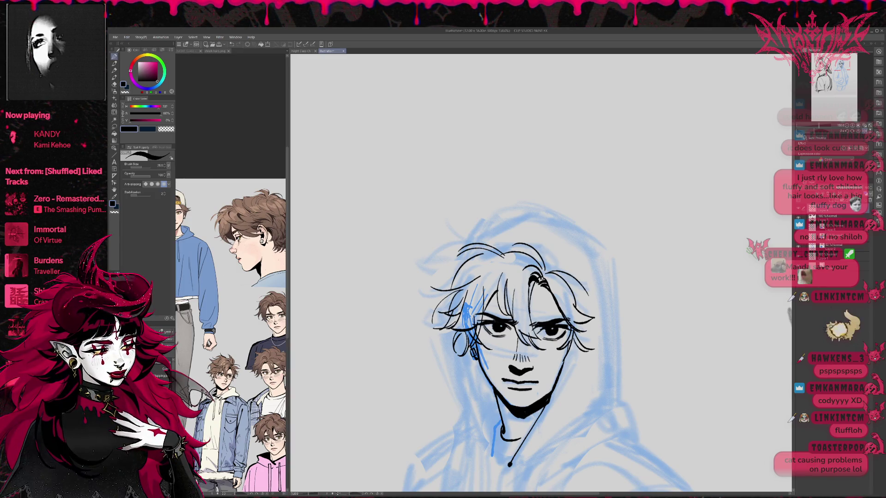
key("ctrl+z")
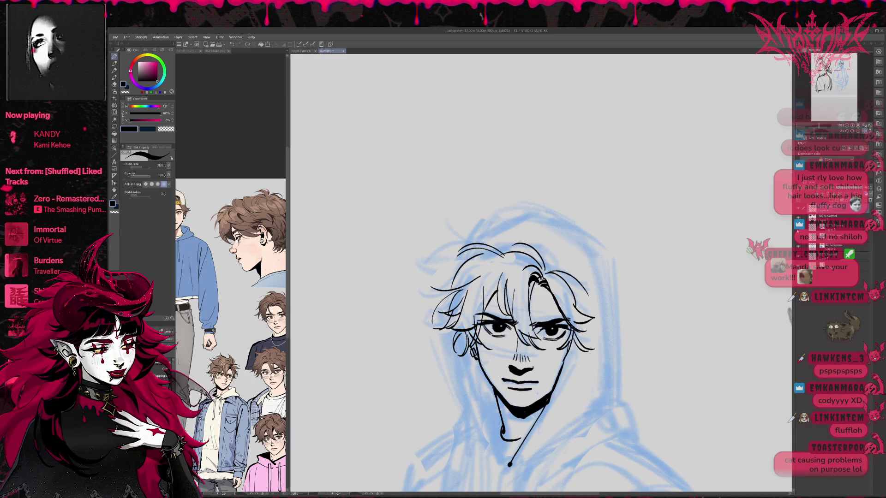
key("ctrl+y")
key("ctrl+y")
left_click_drag(683, 288, 658, 238)
left_click_drag(477, 303, 522, 433)
left_click_drag(484, 316, 519, 424)
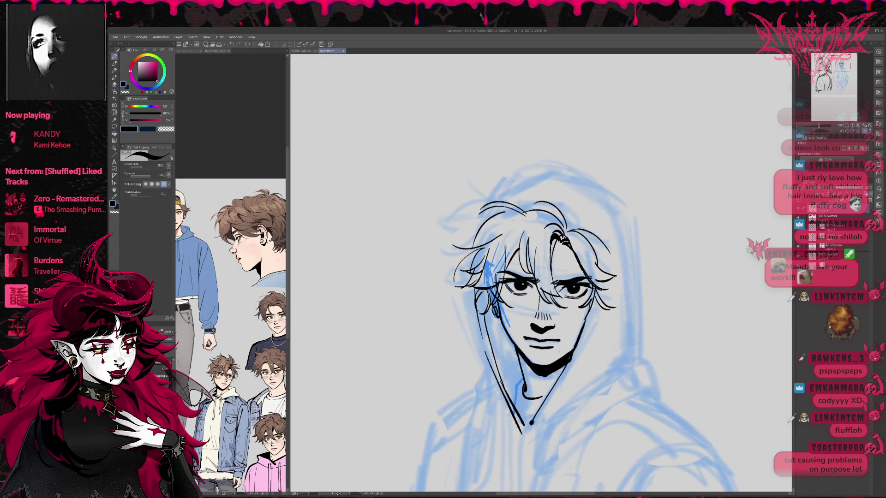
Ink hair strands along the top and upper left of the head, undoing unwanted strokes.
left_click_drag(563, 214, 580, 231)
left_click_drag(513, 211, 560, 203)
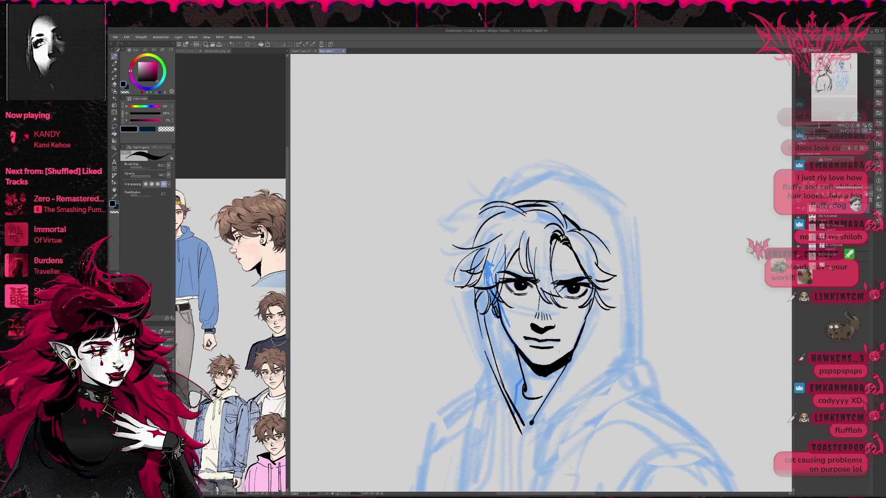
left_click_drag(483, 206, 473, 241)
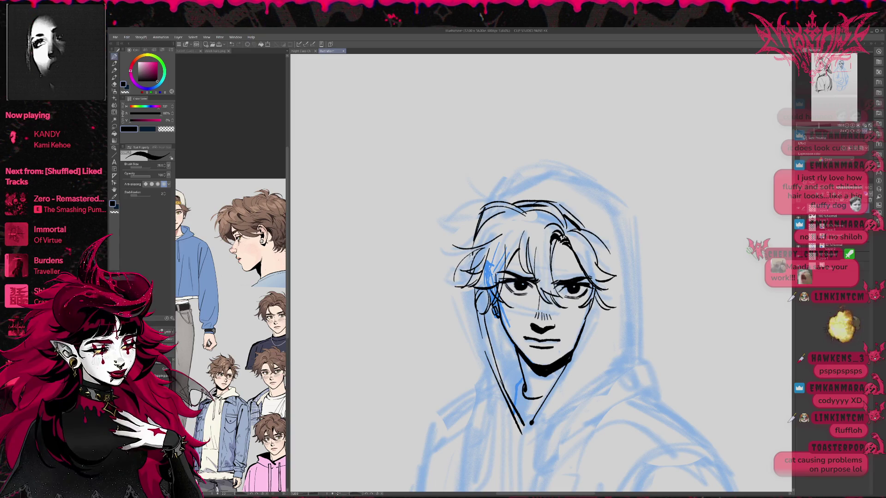
left_click_drag(492, 207, 474, 236)
mouse_move(508, 184)
left_mouse_down()
mouse_move(488, 207)
mouse_move(563, 164)
left_mouse_up()
key("ctrl+z")
key("ctrl+z")
key("ctrl+z")
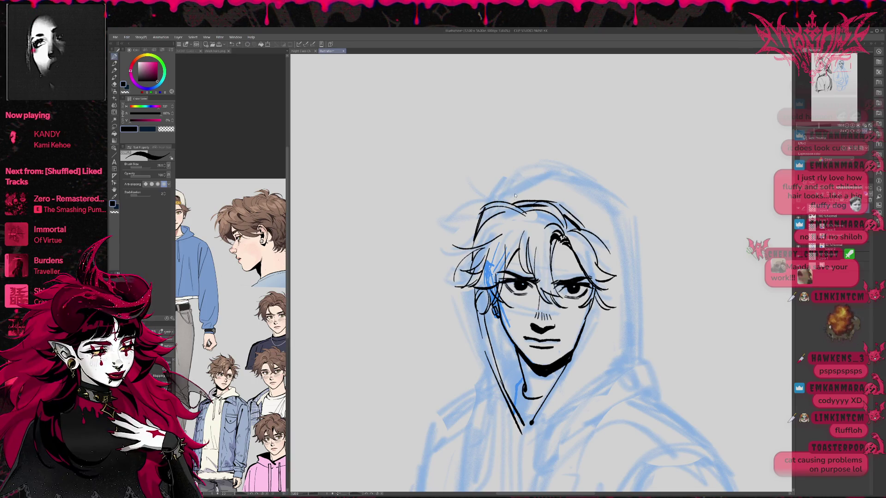
mouse_move(507, 190)
left_mouse_down()
mouse_move(557, 172)
mouse_move(629, 211)
left_mouse_up()
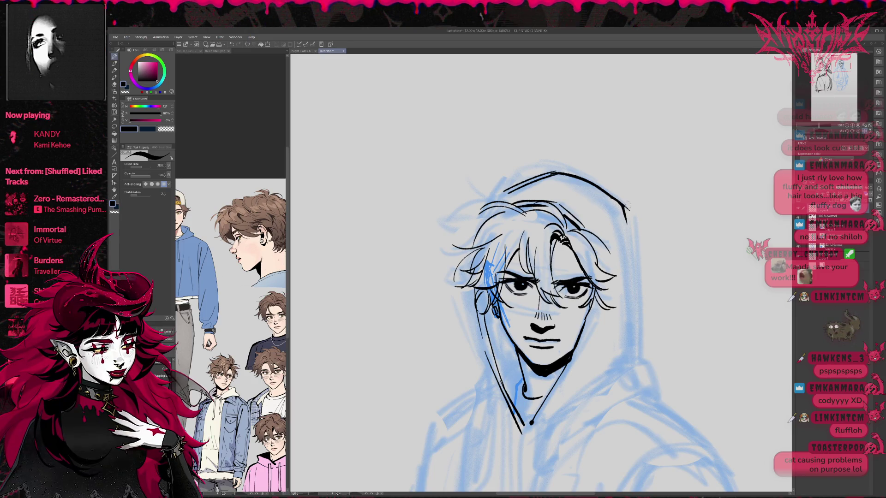
key("ctrl+z")
key("ctrl+z")
key("ctrl+z")
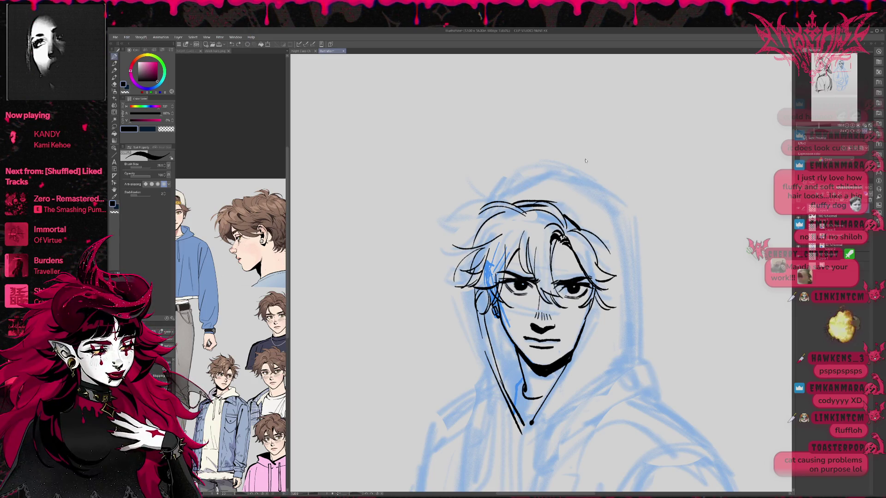
left_click(848, 126)
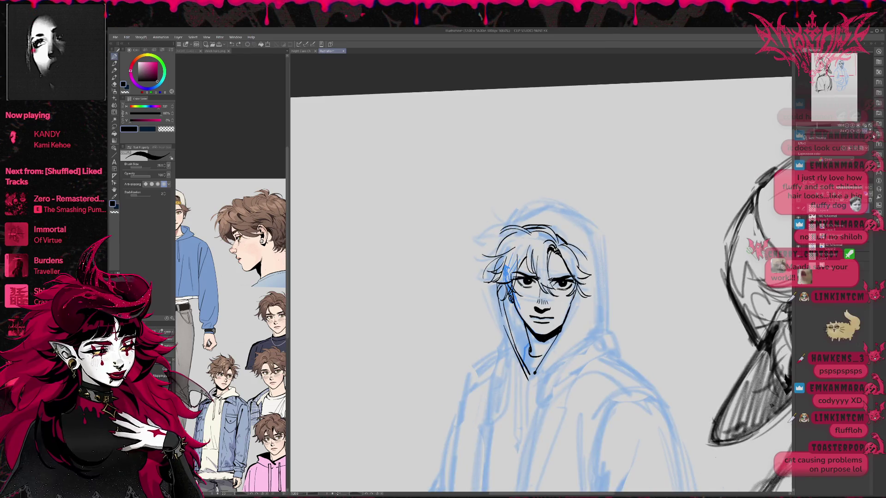
Mirror the canvas back and refine the face ink lines, alternating pen and eraser.
key("h")
mouse_move(666, 255)
left_mouse_down()
mouse_move(719, 236)
mouse_move(695, 269)
left_mouse_up()
key("e")
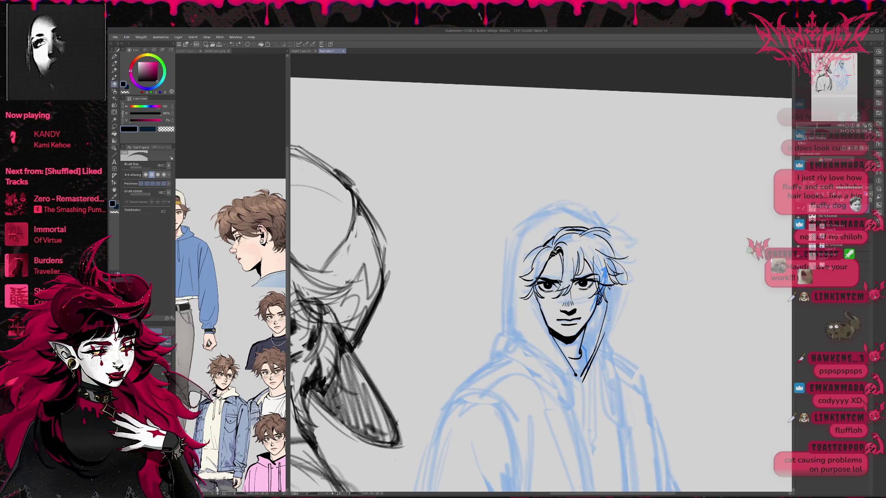
key("p")
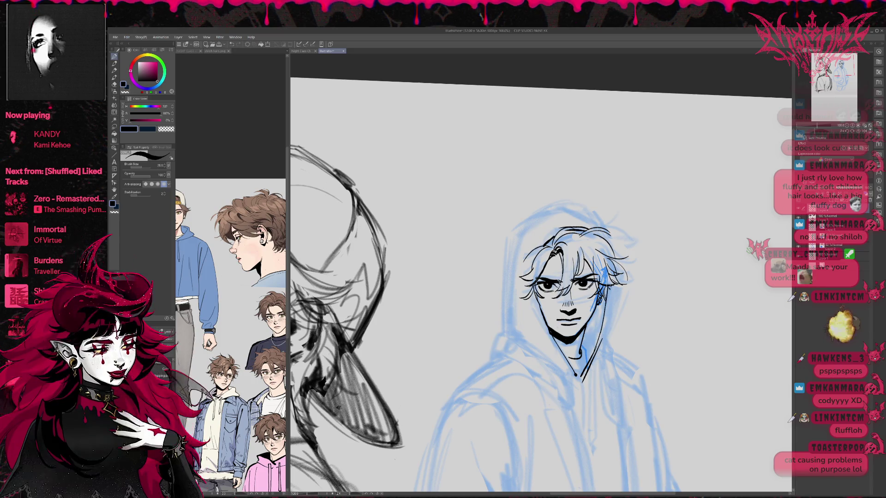
left_click_drag(628, 277, 610, 296)
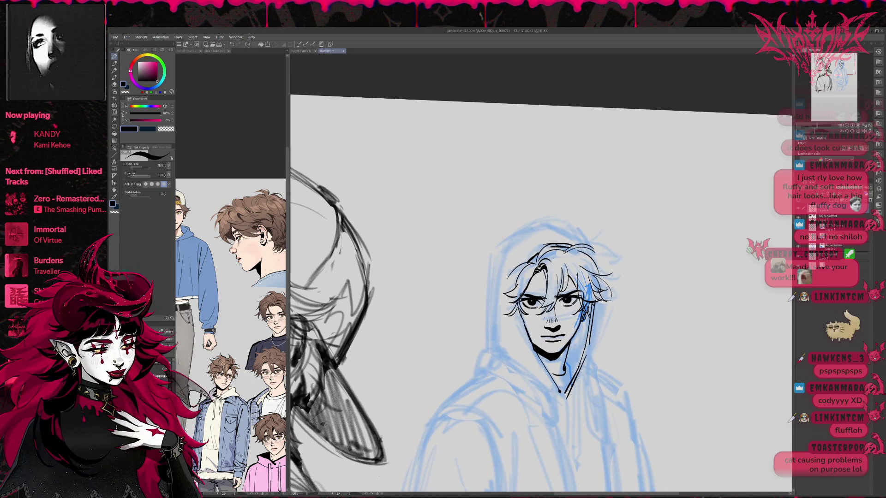
key("e")
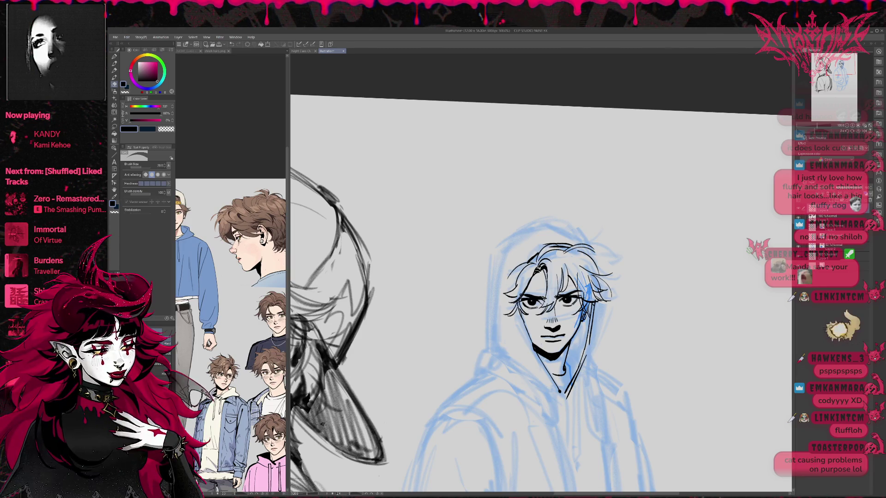
On Layer 5, clean up the face and front hair lines, toggling the face lineart to compare.
key("alt+bracketright")
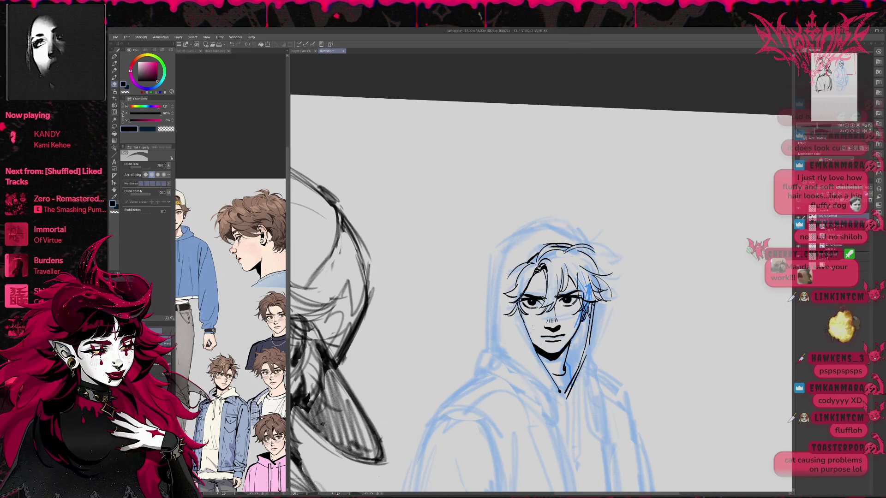
left_click(799, 216)
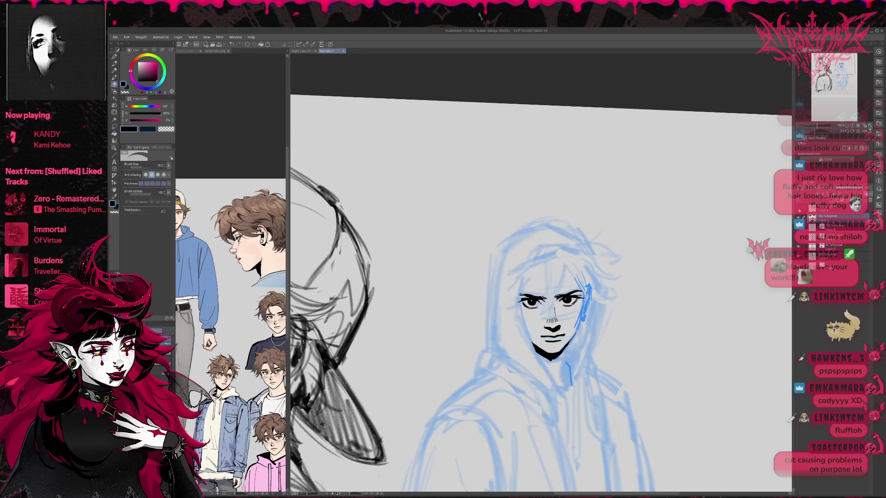
left_click(799, 217)
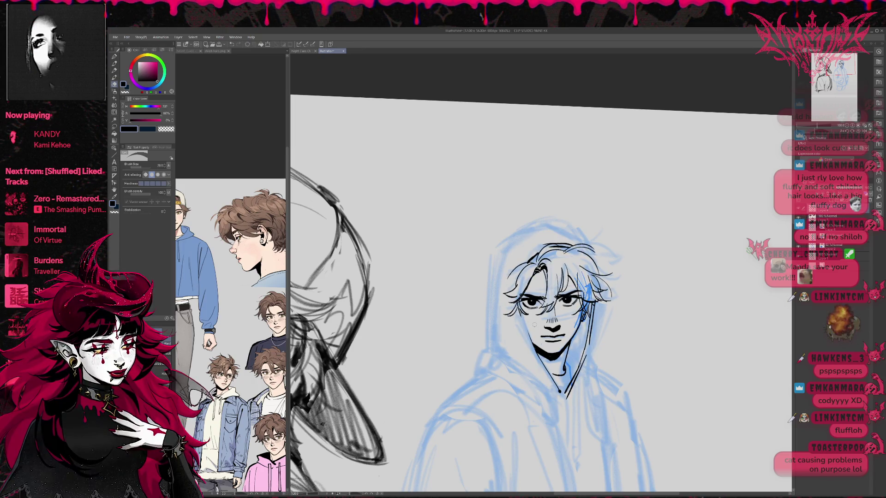
key("p")
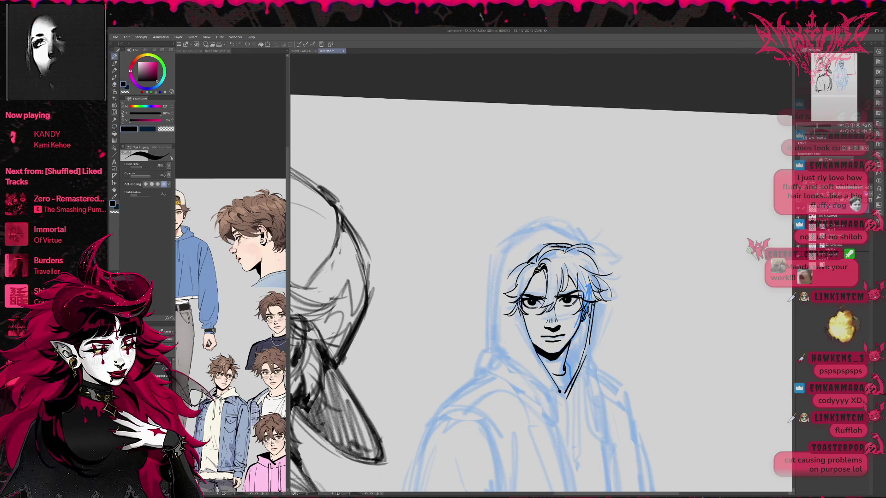
key("e")
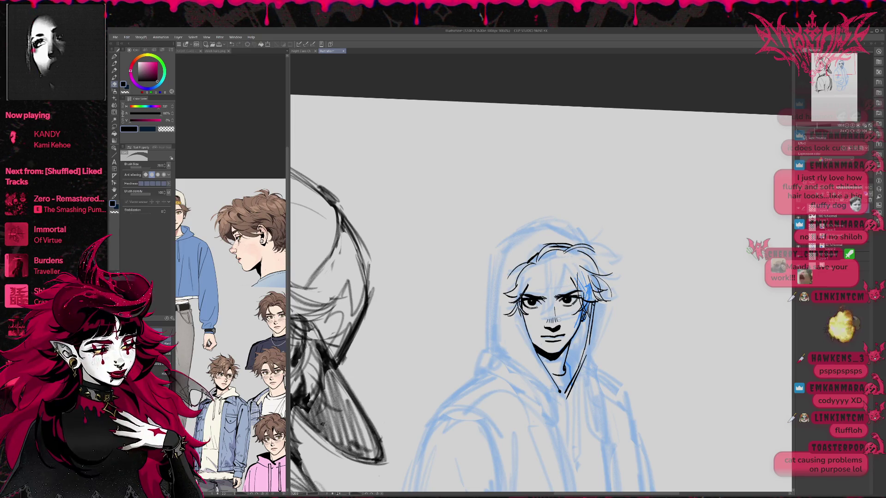
key("p")
left_click_drag(581, 264, 568, 278)
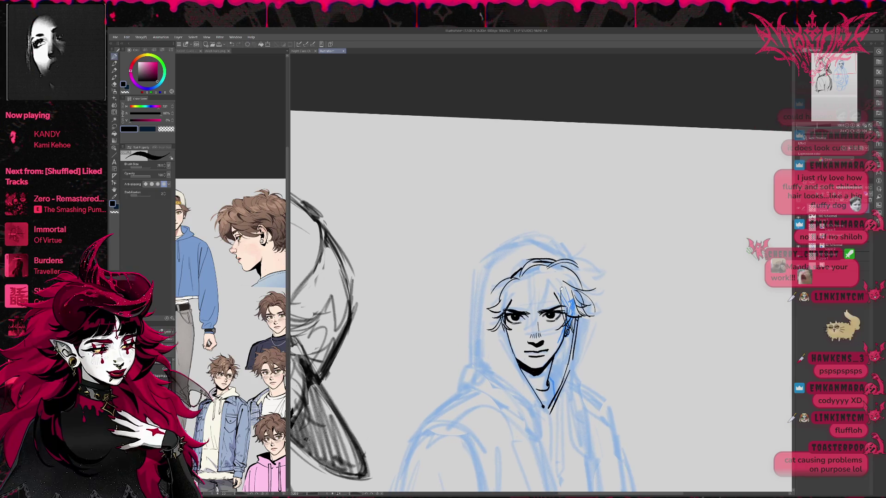
Ink several strands in the forehead hair, redrawing the overlong strokes.
mouse_move(525, 276)
left_mouse_down()
mouse_move(515, 302)
mouse_move(530, 286)
mouse_move(524, 324)
left_mouse_up()
key("ctrl+z")
key("ctrl+z")
left_click_drag(539, 279, 529, 310)
key("ctrl+z")
left_click_drag(542, 279, 526, 326)
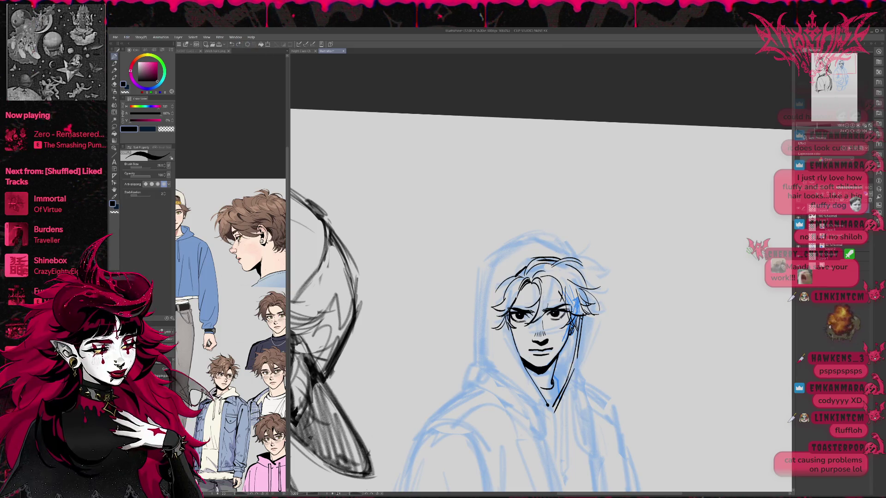
left_click_drag(556, 277, 546, 311)
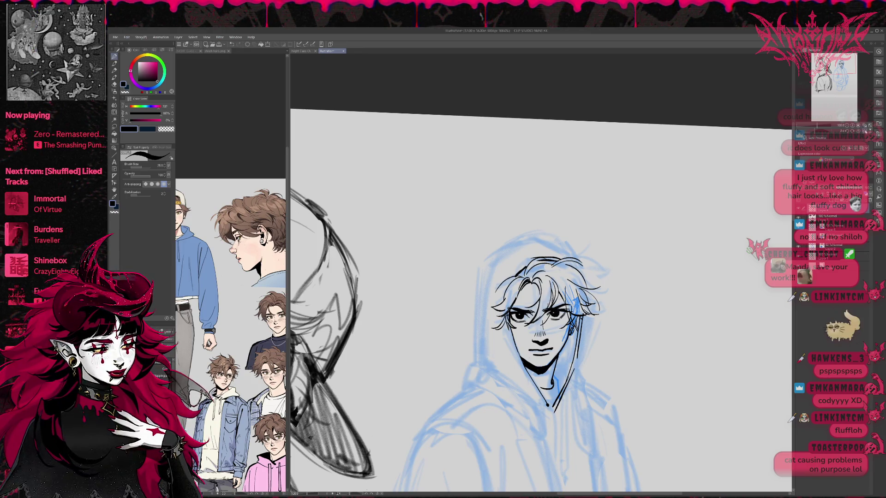
Mirror the view and thicken the hair outline at the top right of the head.
key("h")
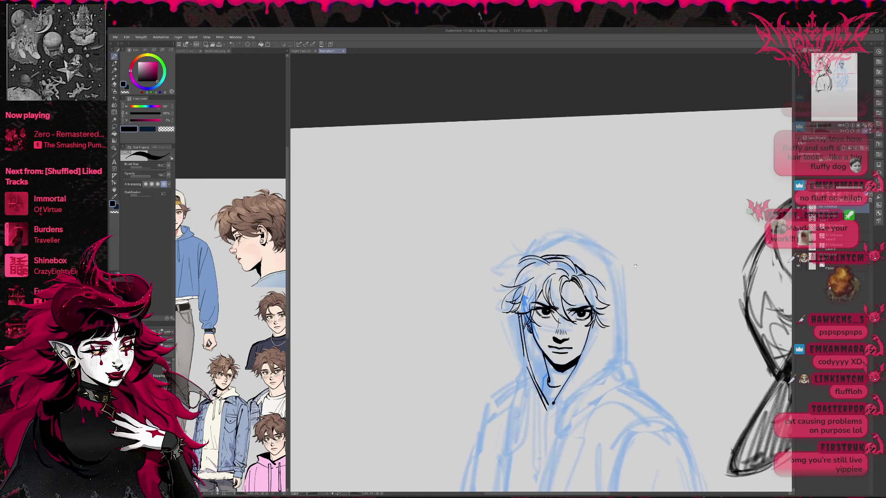
left_click_drag(644, 257, 664, 263)
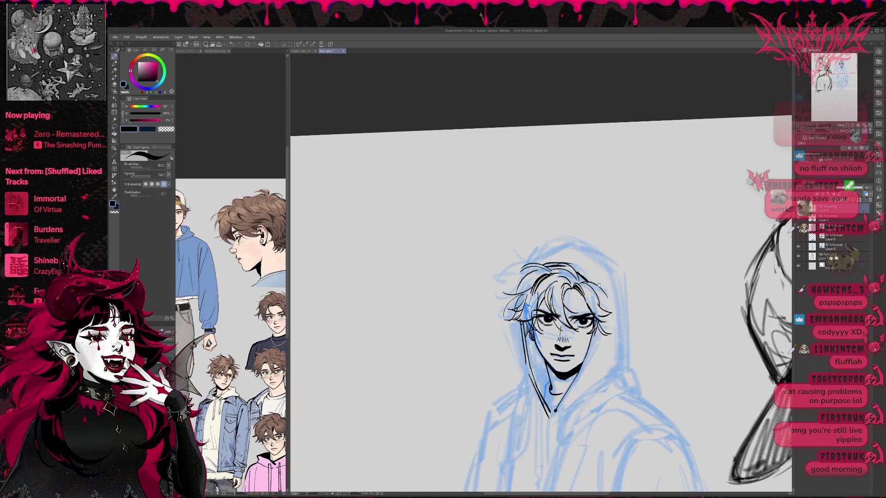
left_click_drag(578, 267, 548, 269)
key("e")
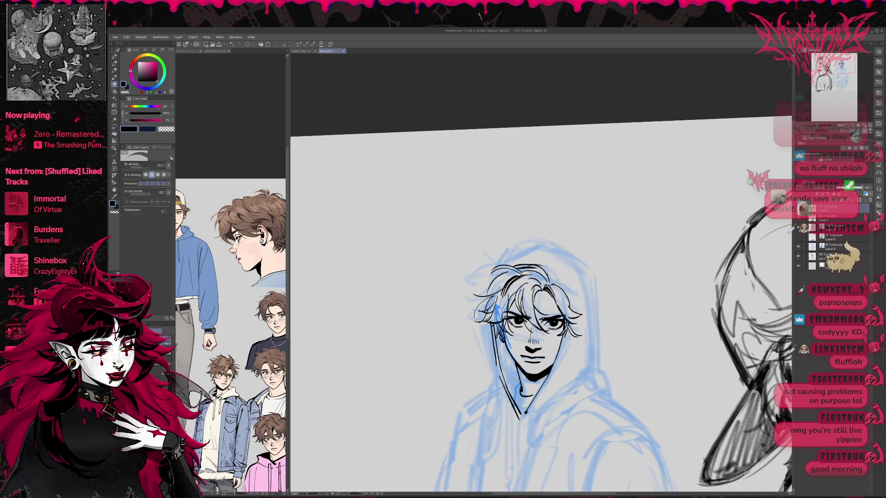
key("p")
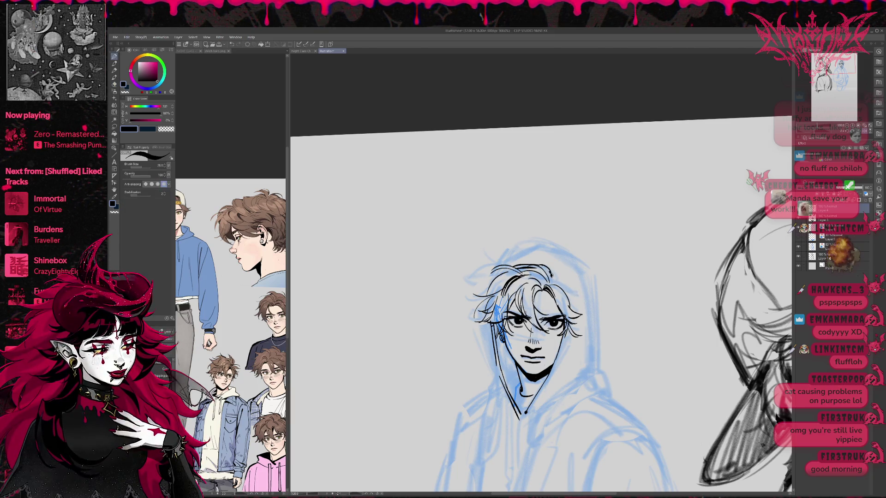
left_click_drag(546, 267, 566, 290)
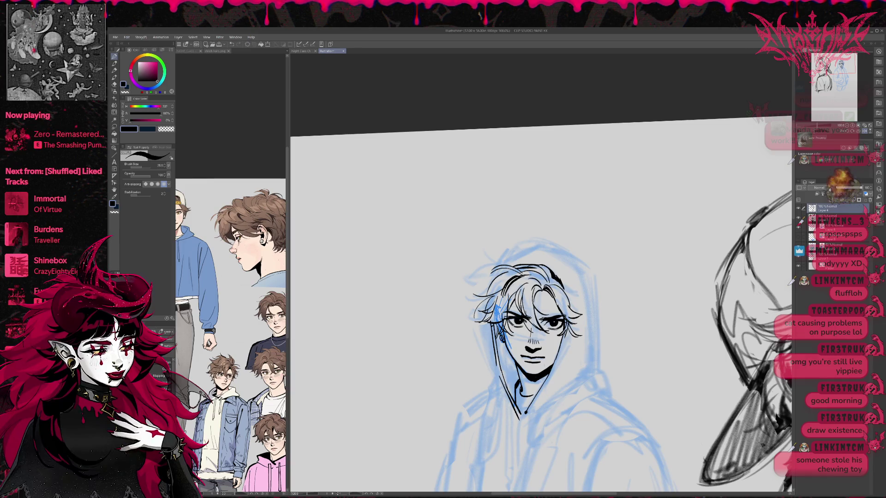
left_click(799, 218)
left_click(798, 218)
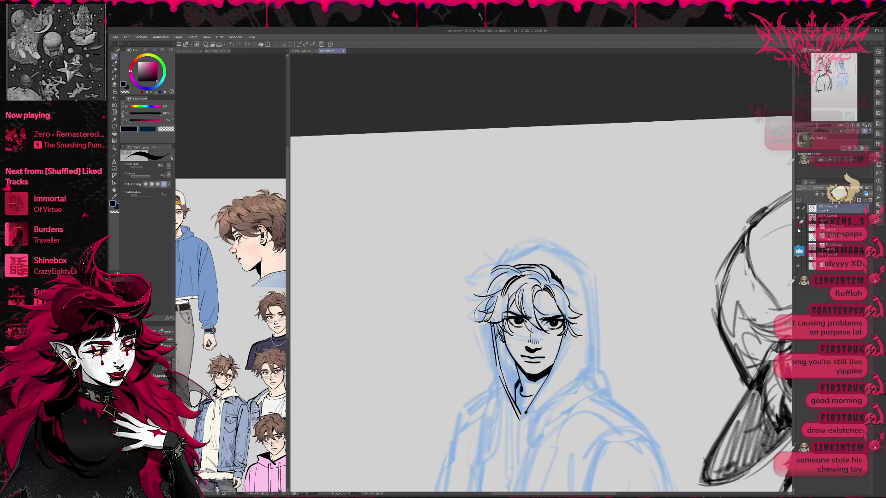
left_click_drag(761, 244, 638, 260)
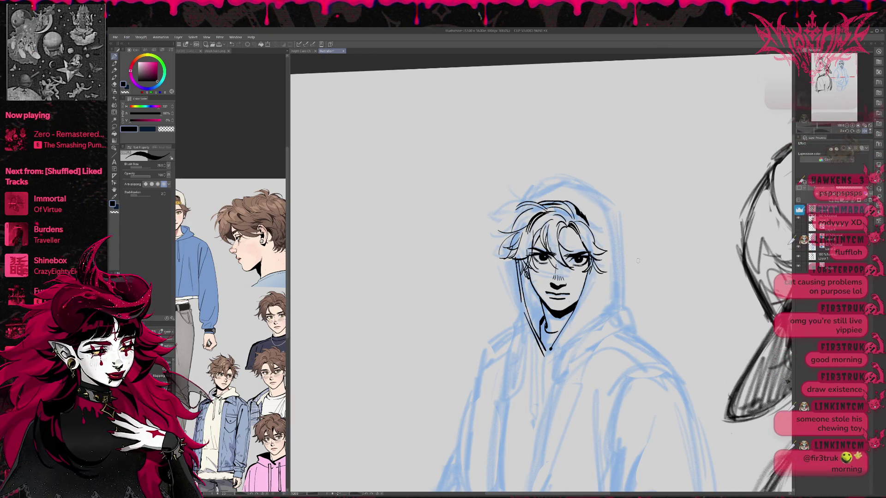
Trace the right side of the hood, redrawing and undoing the short edge line several times.
mouse_move(599, 193)
left_mouse_down()
mouse_move(613, 205)
mouse_move(621, 248)
left_mouse_up()
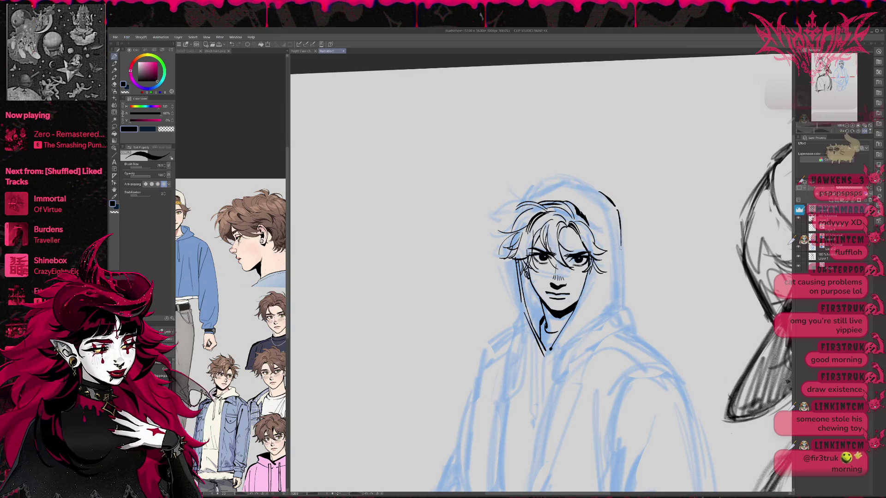
key("ctrl+z")
key("ctrl+z")
key("ctrl+z")
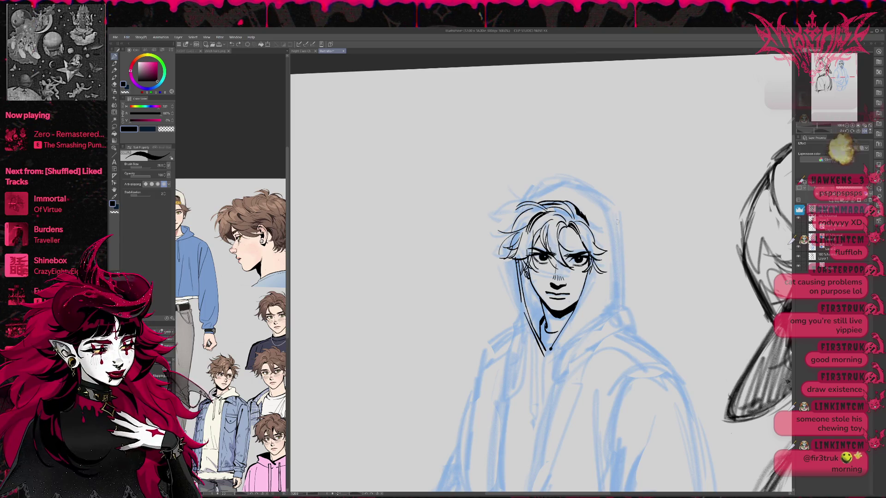
left_click_drag(619, 214, 602, 315)
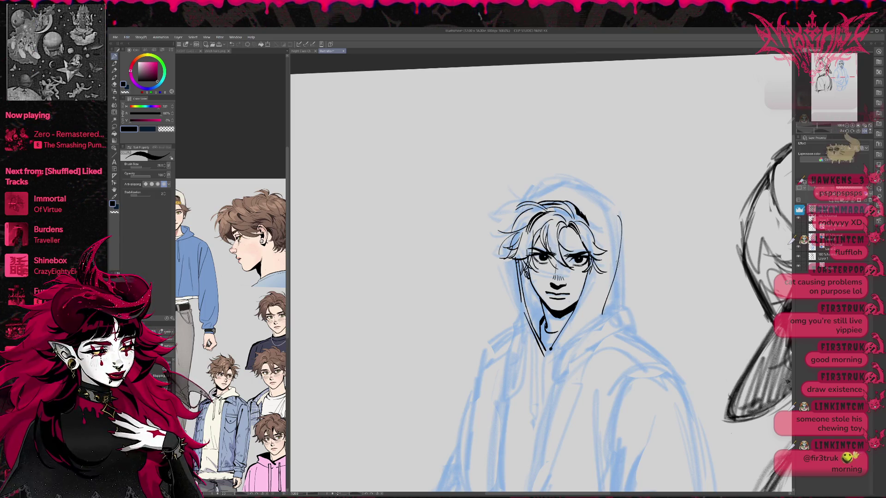
left_click_drag(618, 272, 608, 307)
key("ctrl+z")
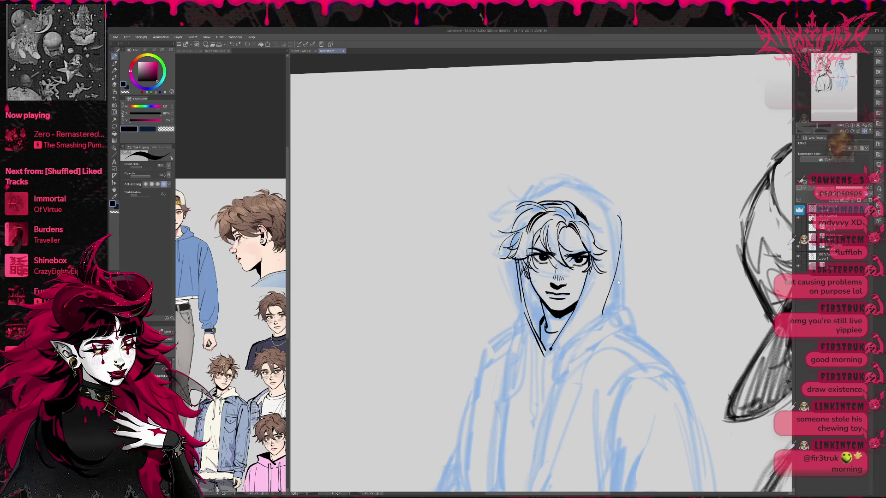
left_click_drag(617, 272, 613, 305)
key("ctrl+z")
left_click_drag(617, 271, 608, 316)
key("ctrl+z")
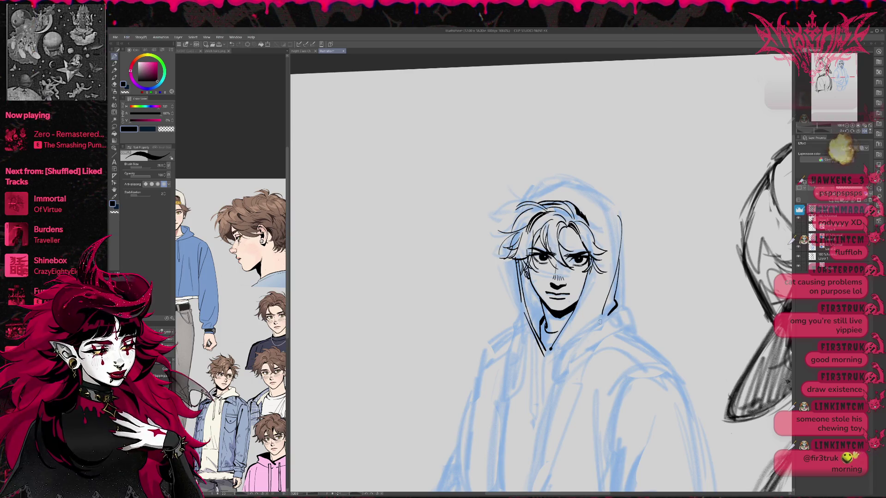
Ink a fold in the collar and the top of the hood, erasing and redrawing its right part.
left_click_drag(565, 344, 592, 300)
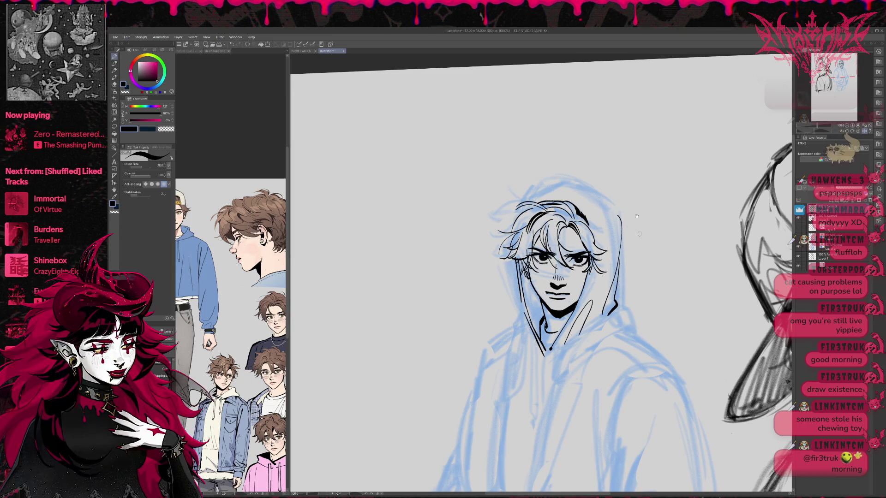
left_click_drag(637, 216, 644, 228)
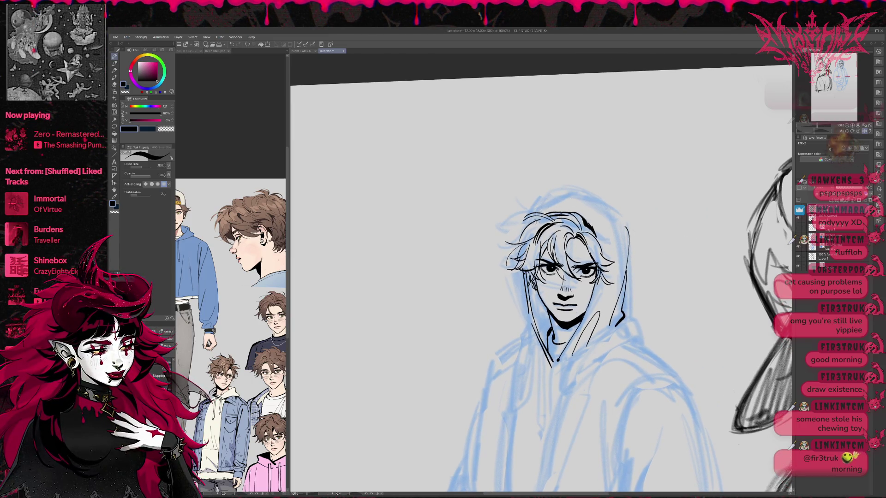
mouse_move(541, 213)
left_mouse_down()
mouse_move(554, 199)
mouse_move(627, 234)
left_mouse_up()
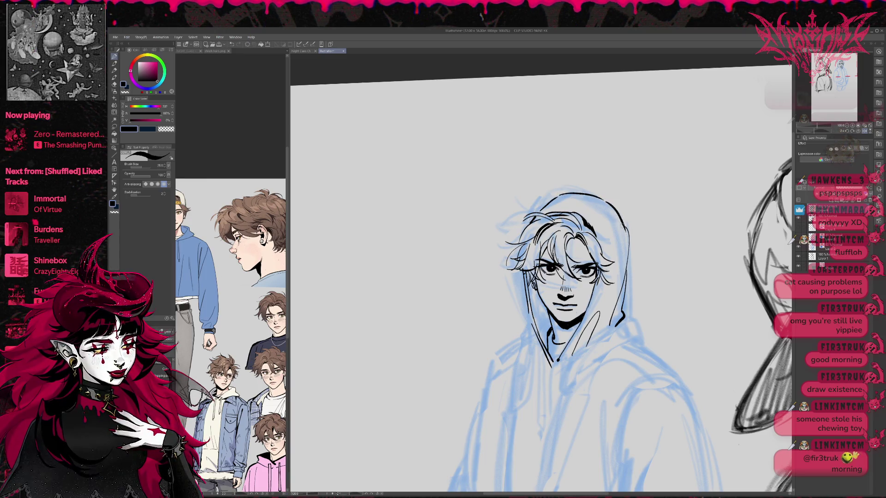
key("e")
left_click_drag(608, 203, 629, 260)
key("p")
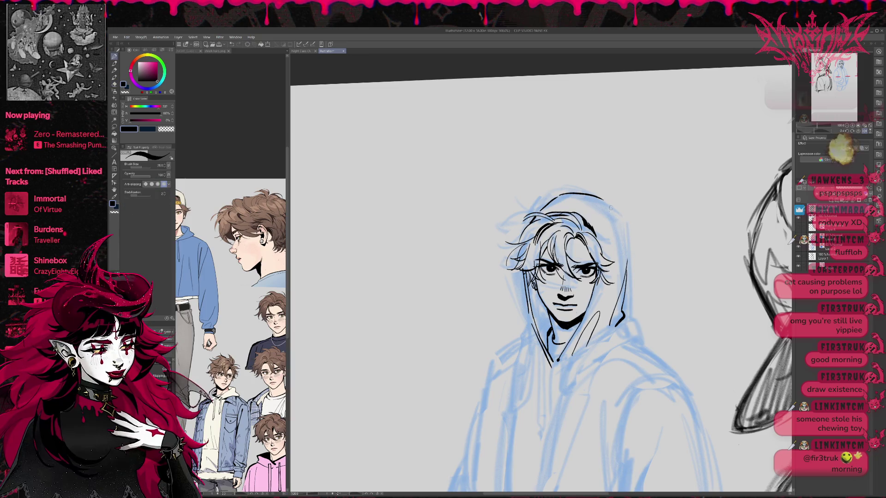
left_click_drag(604, 199, 627, 252)
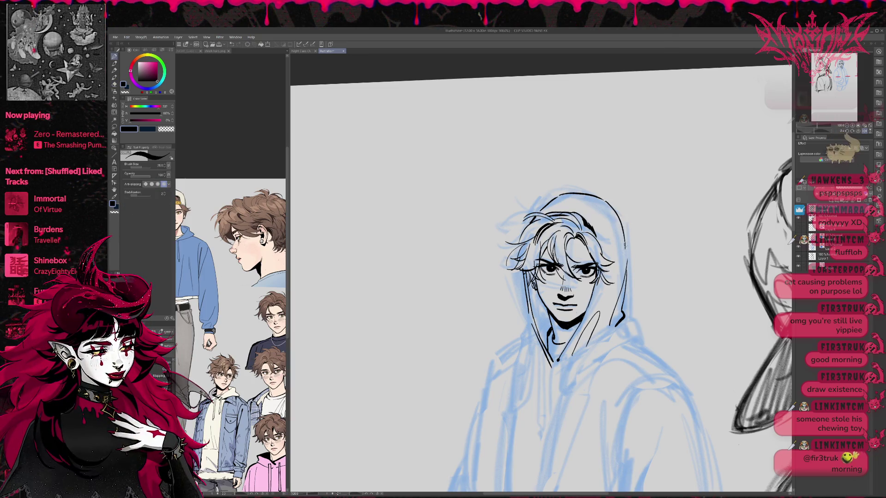
key("e")
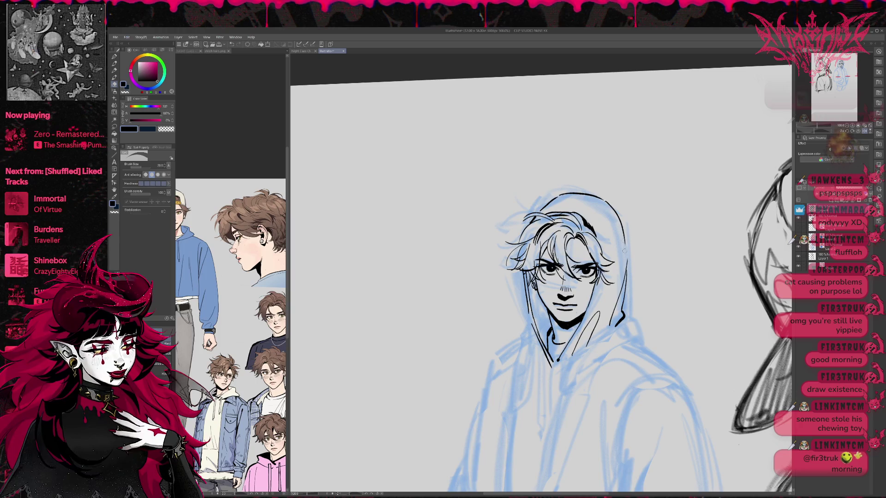
key("asciicircum")
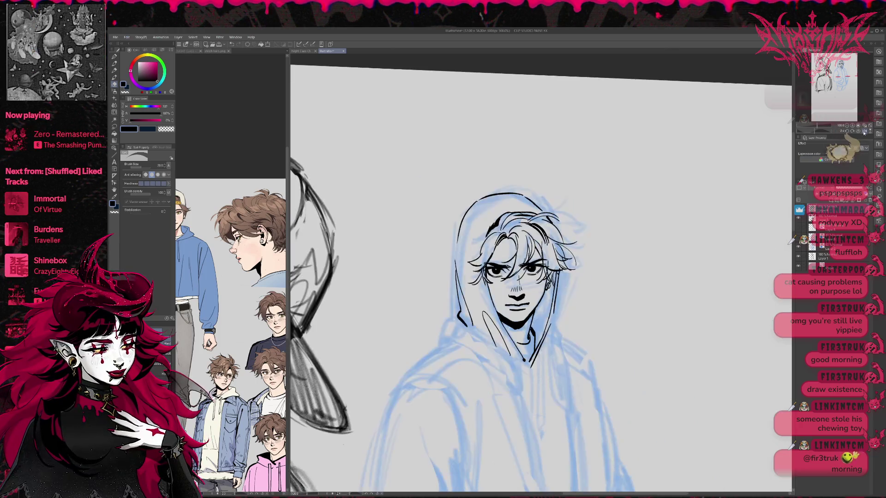
Rotate the view and erase the upper-left hood outline above the head.
key("asciicircum")
left_click_drag(512, 229, 525, 225)
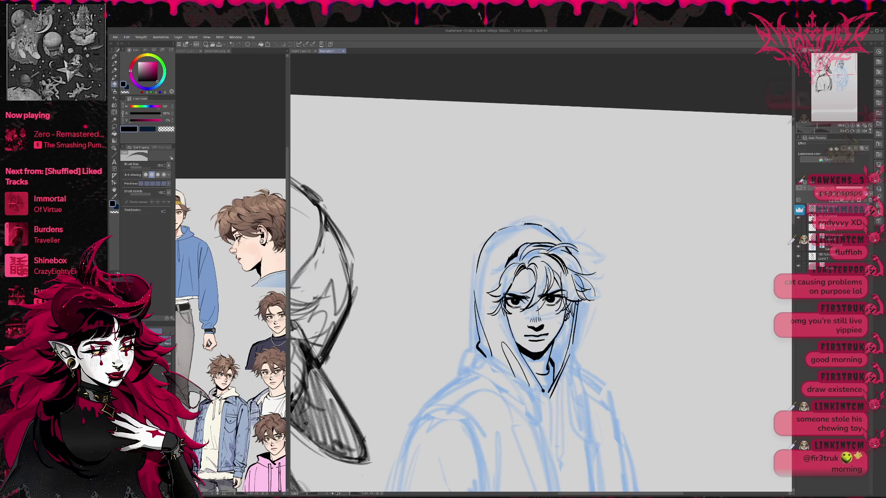
mouse_move(479, 260)
left_mouse_down()
mouse_move(492, 236)
mouse_move(542, 226)
left_mouse_up()
key("p")
key("e")
key("p")
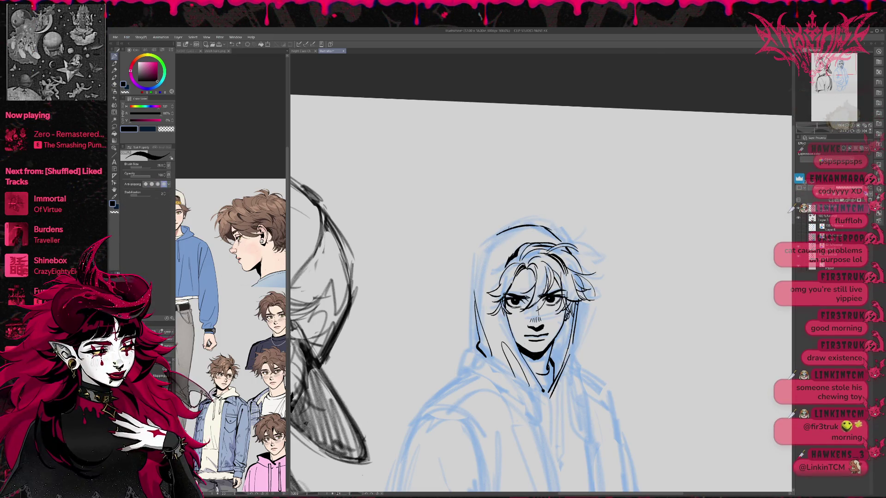
key("e")
left_click_drag(498, 233, 519, 226)
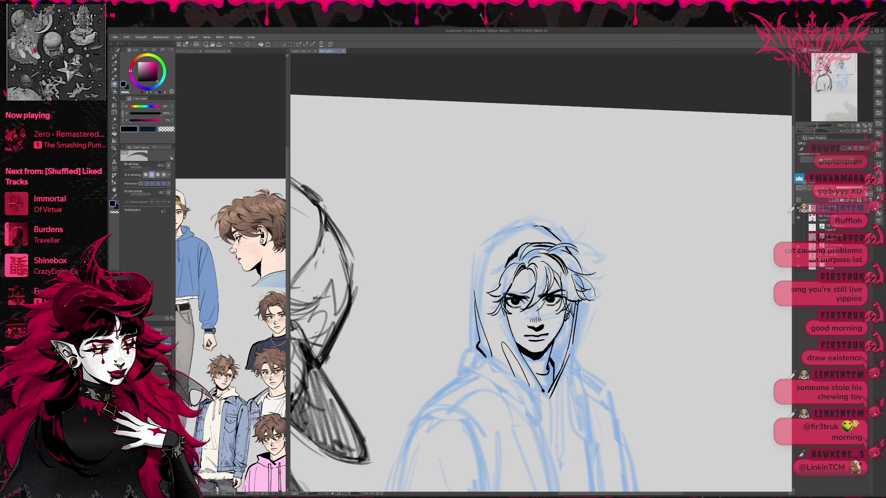
key("p")
Redraw the hood's top line higher over the head, fixing stray strokes with undo and eraser.
left_click_drag(482, 263, 536, 226)
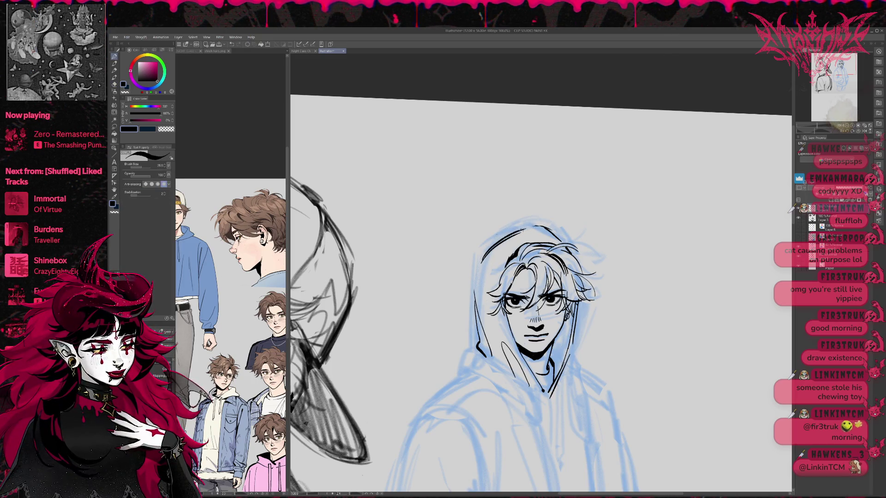
key("ctrl+z")
left_click_drag(488, 252, 543, 226)
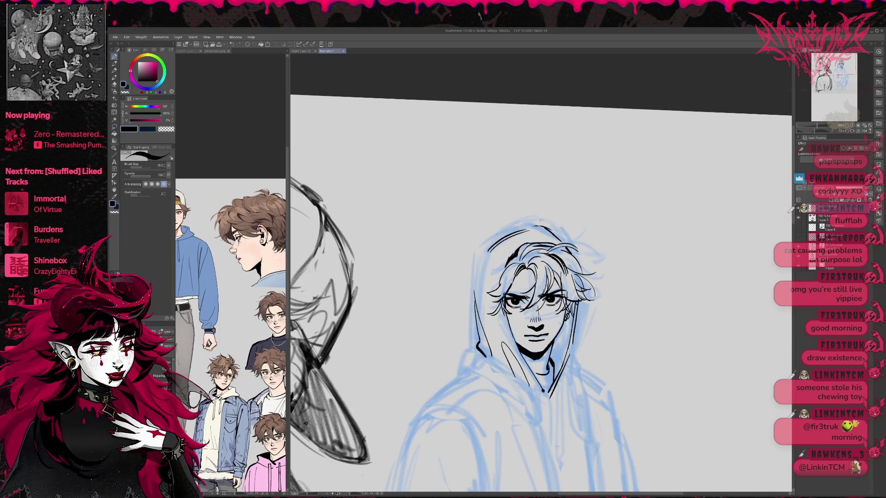
key("e")
left_click_drag(476, 301, 476, 309)
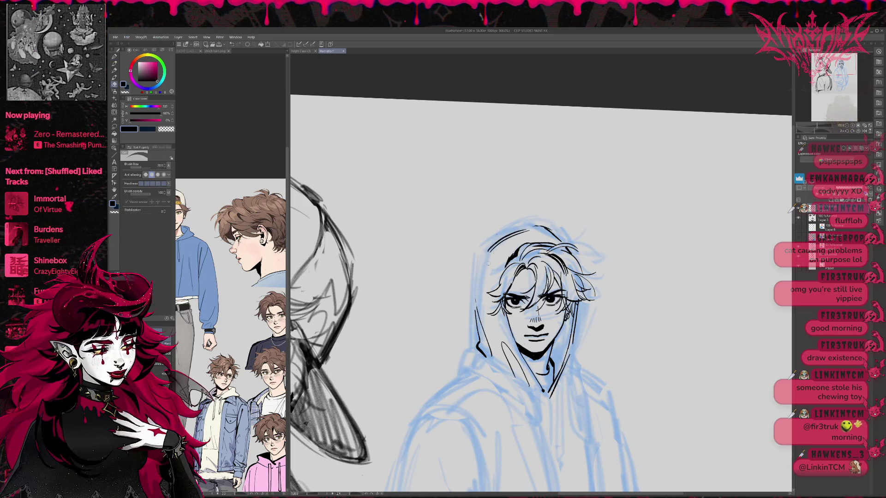
key("p")
left_click_drag(490, 249, 476, 315)
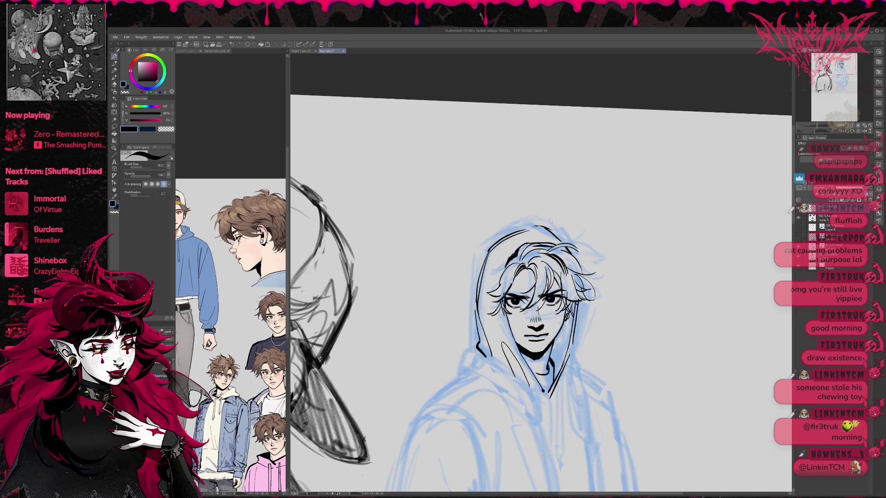
key("ctrl+z")
key("ctrl+z")
key("ctrl+z")
left_click_drag(496, 239, 547, 226)
left_click(855, 133)
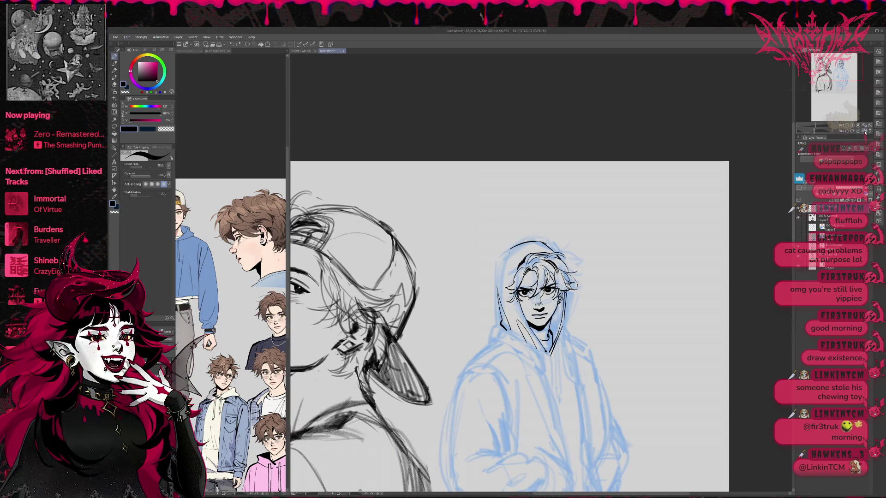
Mirror the canvas view and erase part of the hood-top line.
left_click(864, 131)
key("e")
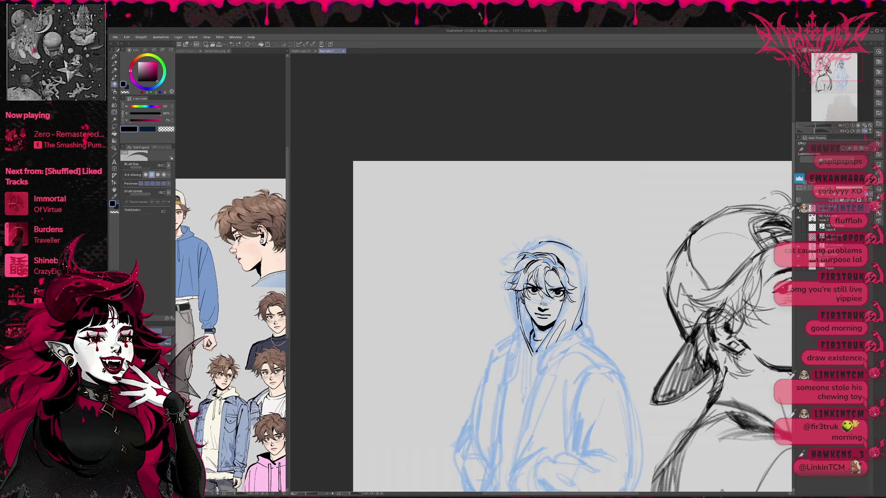
left_click_drag(569, 247, 551, 240)
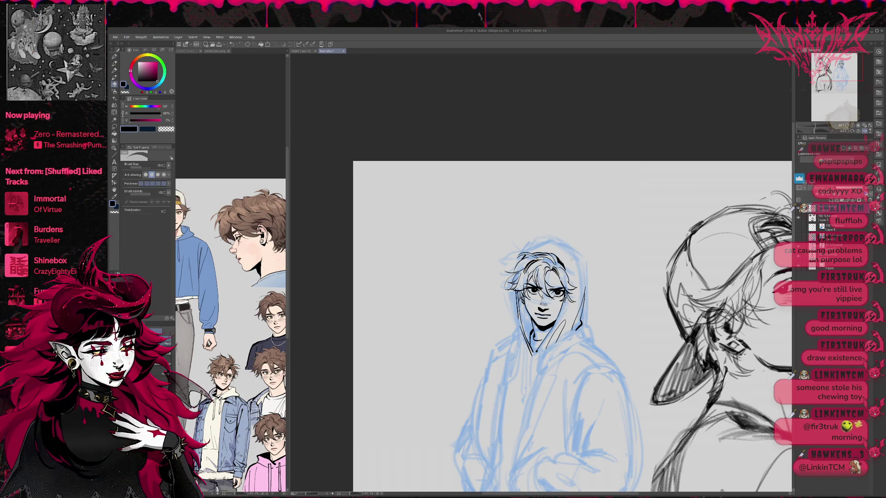
key("p")
Ink the hooded figure's hair and eyes in black.
scroll(589, 254, "right", 2)
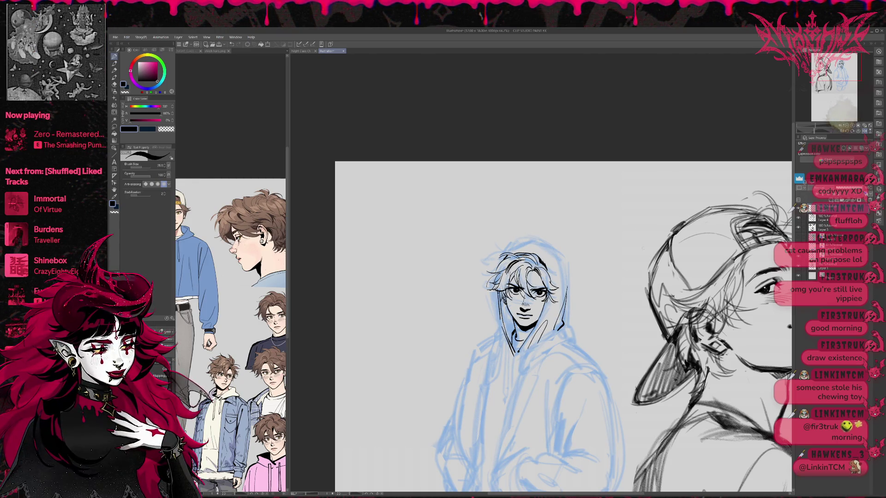
left_click_drag(504, 255, 516, 289)
left_click_drag(533, 248, 556, 263)
left_click_drag(505, 252, 524, 272)
mouse_move(506, 295)
left_mouse_down()
mouse_move(556, 300)
mouse_move(544, 303)
left_mouse_up()
left_click_drag(504, 265, 506, 287)
Ink the right hair edge, cheek and jaw, adding more lines to the hair and face.
mouse_move(556, 259)
left_mouse_down()
mouse_move(553, 300)
mouse_move(561, 268)
left_mouse_up()
left_click_drag(560, 277, 519, 306)
left_click_drag(501, 277, 510, 305)
left_click_drag(528, 308, 553, 303)
left_click_drag(499, 268, 518, 308)
left_click_drag(509, 254, 531, 249)
left_click_drag(515, 279, 558, 246)
mouse_move(553, 256)
left_mouse_down()
mouse_move(560, 293)
mouse_move(561, 270)
left_mouse_up()
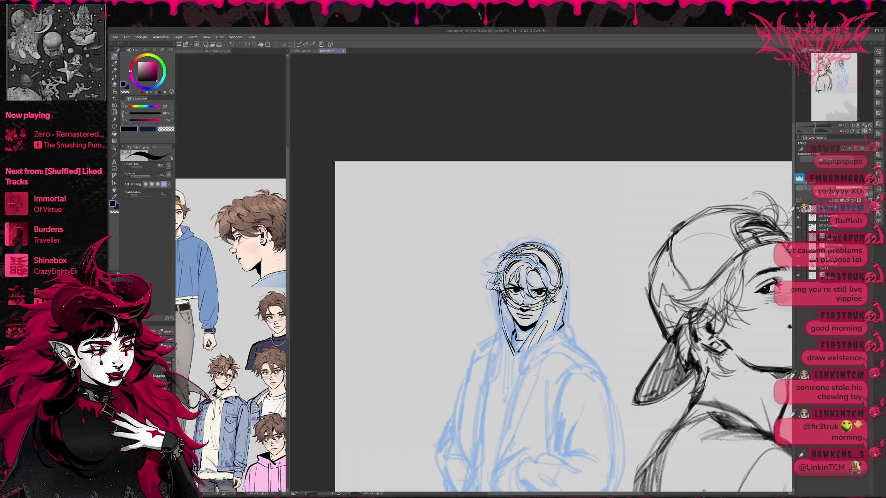
Turn the head's construction circles blue, then ink the hood's top and a short right-edge line.
left_click(861, 149)
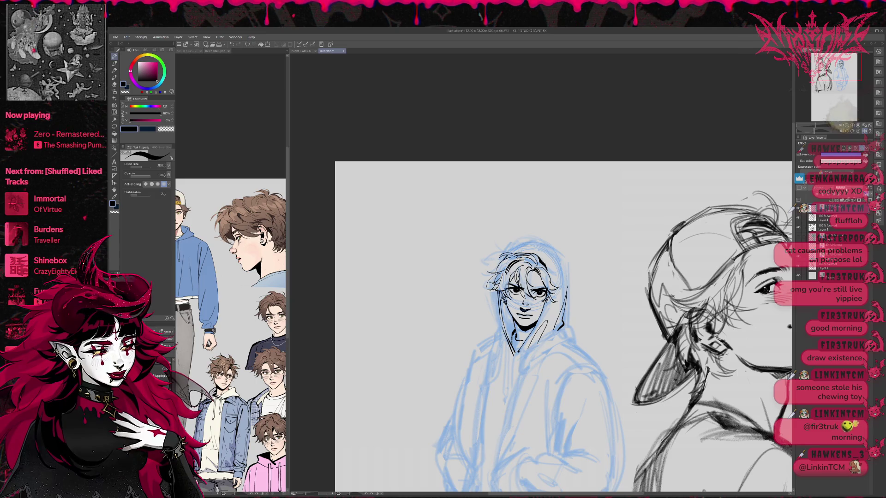
left_click(828, 216)
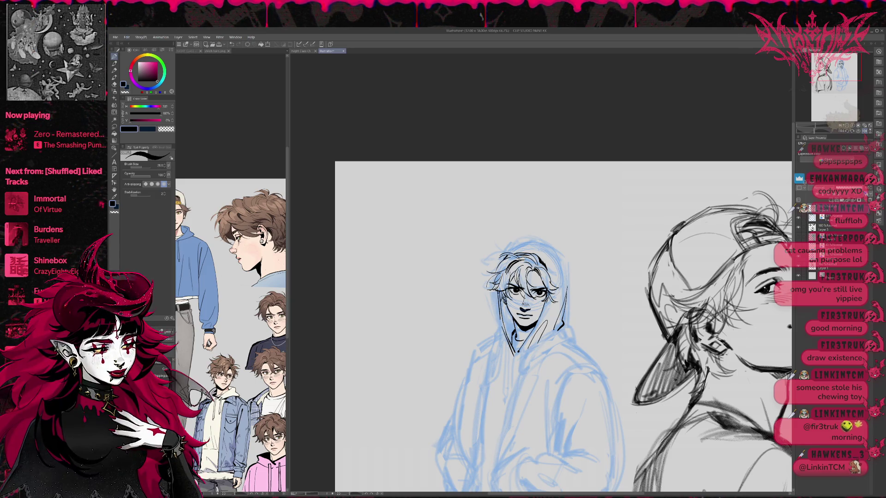
left_click_drag(531, 243, 560, 254)
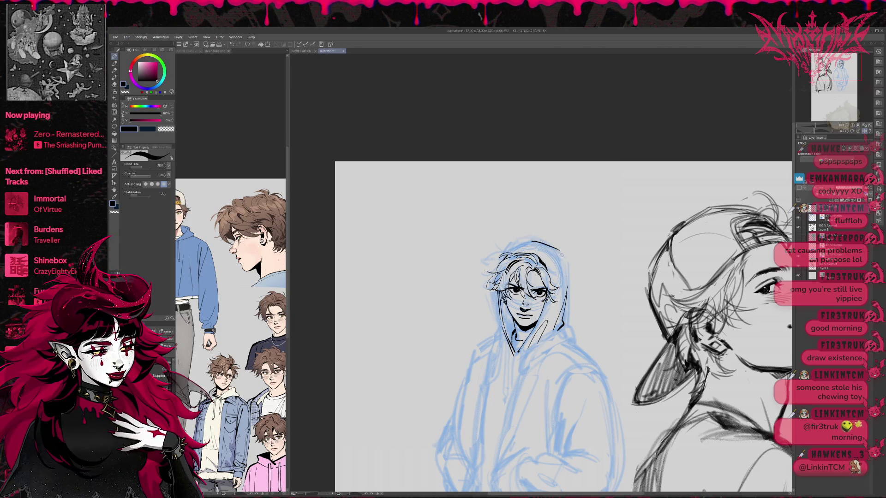
left_click_drag(563, 267, 566, 282)
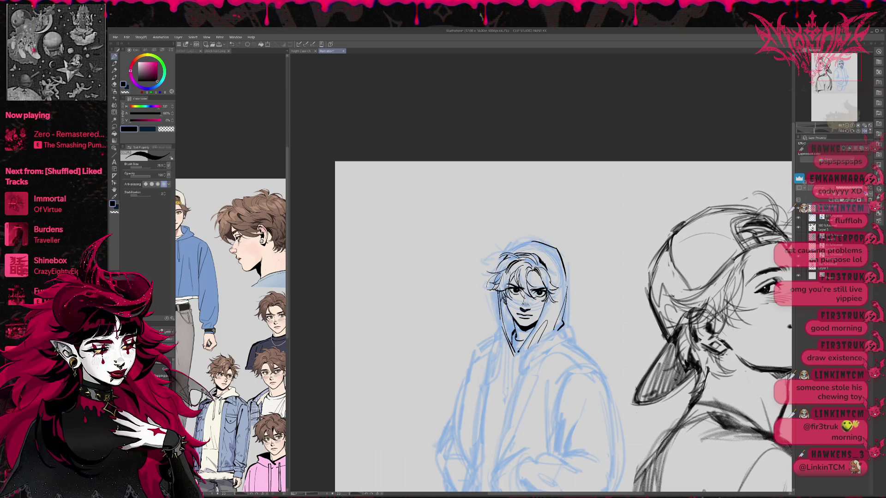
Ink the hood's right edge beside the face, undoing the first attempt.
key("e")
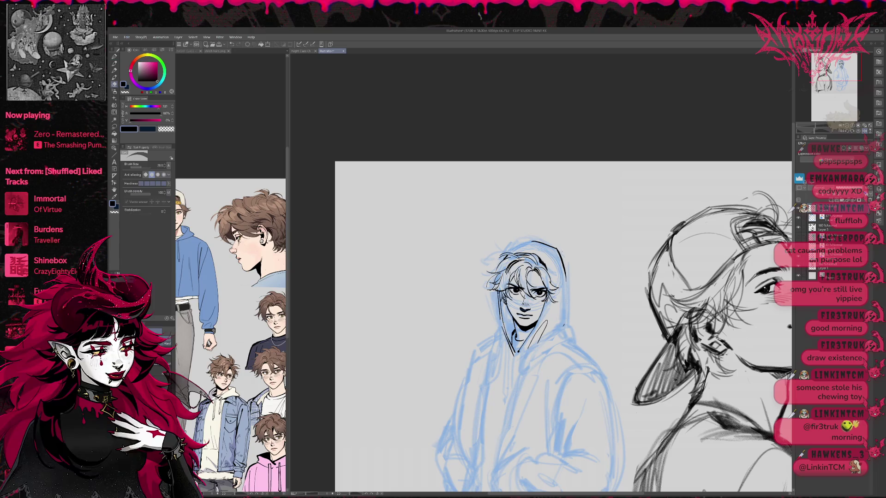
key("p")
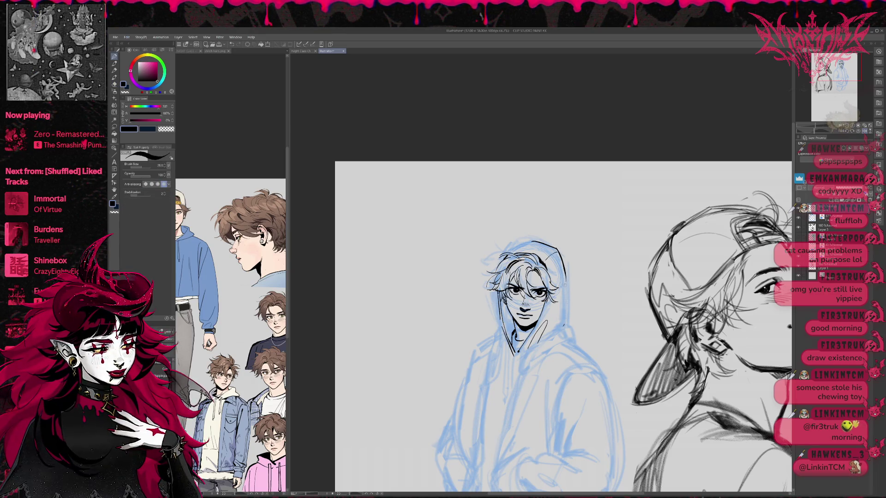
left_click_drag(566, 278, 550, 335)
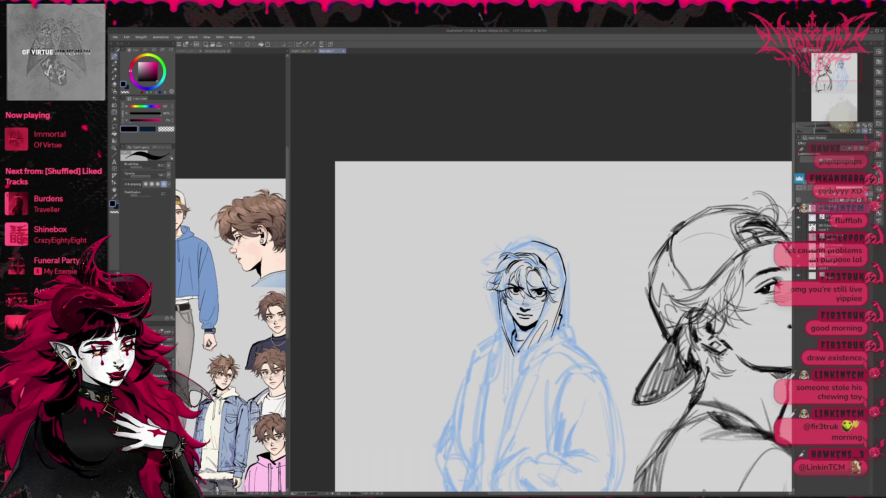
key("ctrl+z")
key("ctrl+z")
left_click_drag(566, 287, 559, 329)
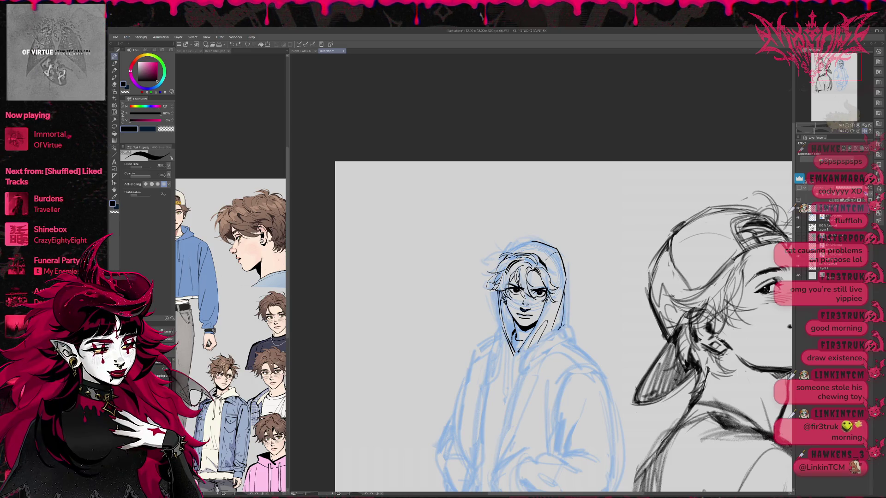
left_click_drag(565, 290, 558, 329)
Redraw the hood's right edge down toward the shoulder, meeting beneath the chin.
key("ctrl+z")
left_click_drag(563, 294, 560, 324)
left_click_drag(564, 293, 559, 324)
key("ctrl+z")
key("ctrl+z")
left_click_drag(564, 290, 558, 329)
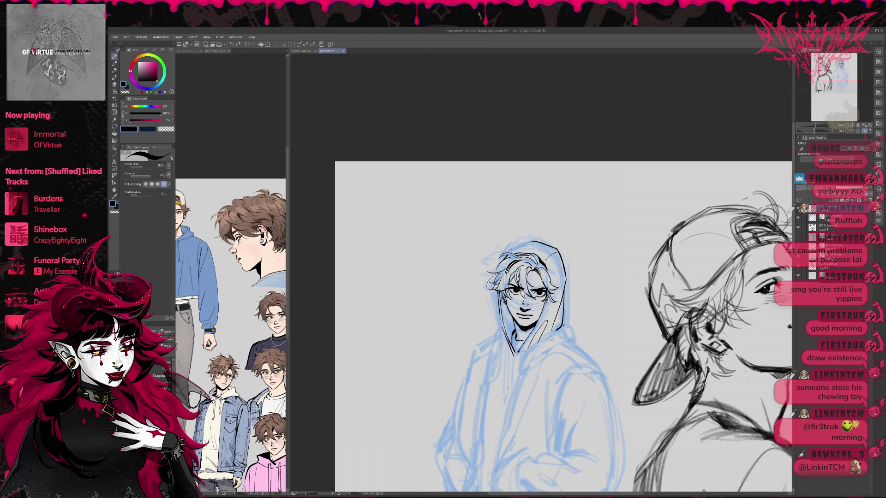
key("e")
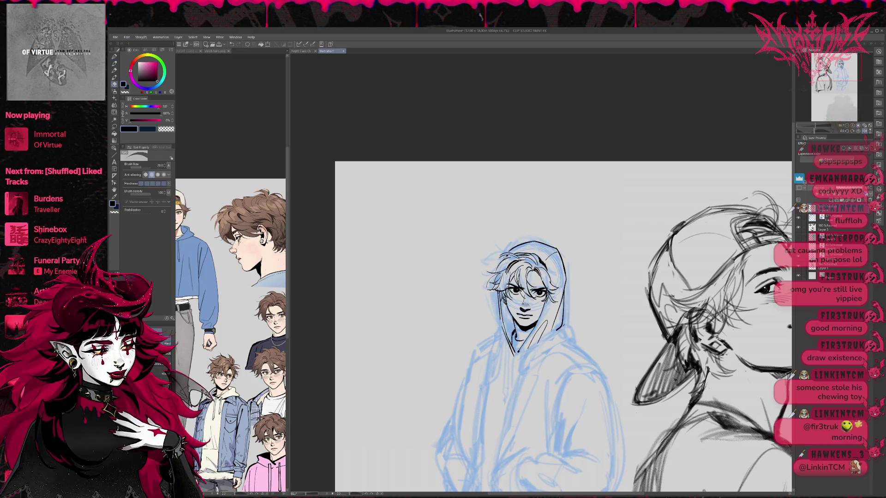
key("p")
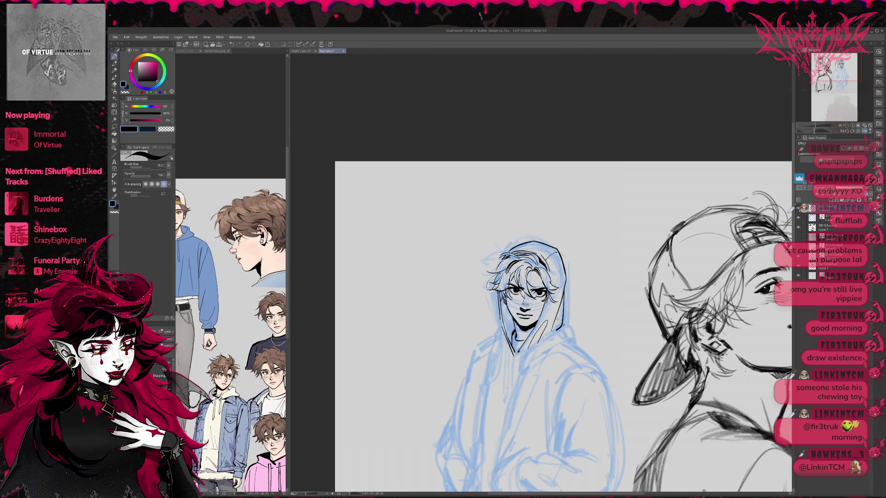
key("e")
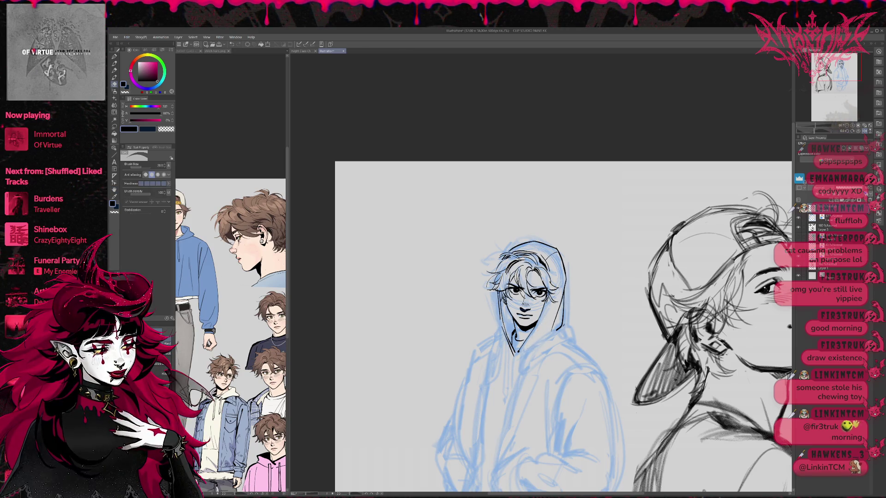
key("p")
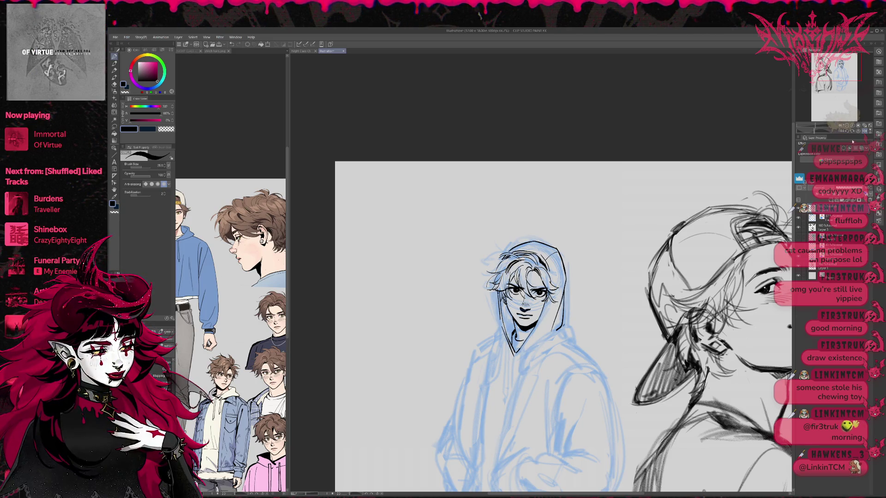
Mirror the canvas back to normal and ink two drawstring lines below the hood.
left_click(865, 132)
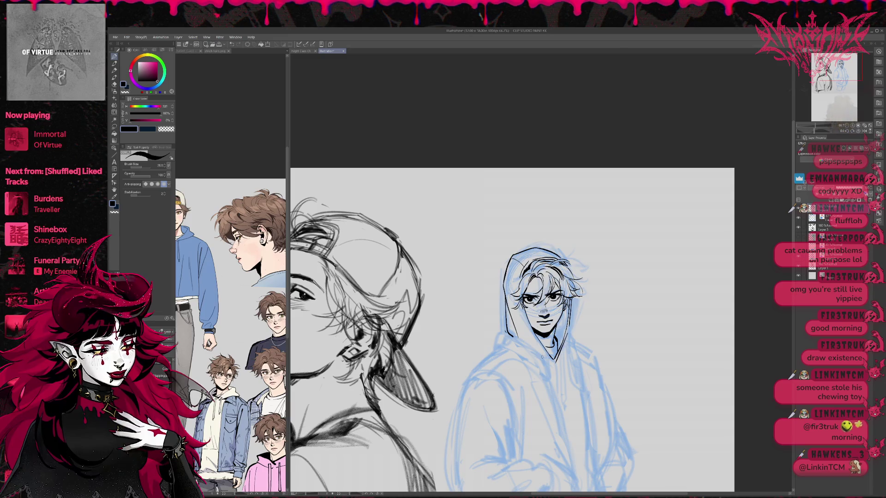
scroll(508, 323, "down", 1)
mouse_move(534, 314)
left_mouse_down()
mouse_move(545, 365)
mouse_move(543, 353)
left_mouse_up()
mouse_move(548, 308)
left_mouse_down()
mouse_move(554, 371)
mouse_move(556, 364)
left_mouse_up()
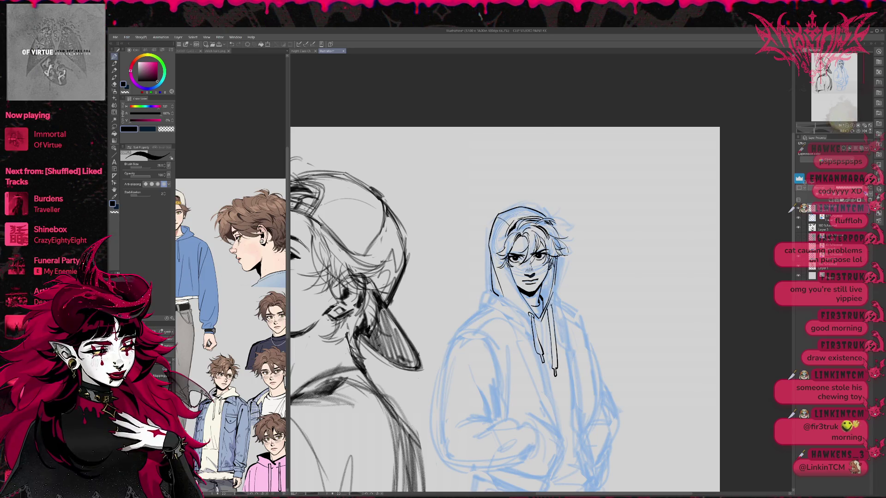
Extend the hood's lower-left outline and right edge, and lengthen both drawstrings.
left_click_drag(493, 290, 484, 308)
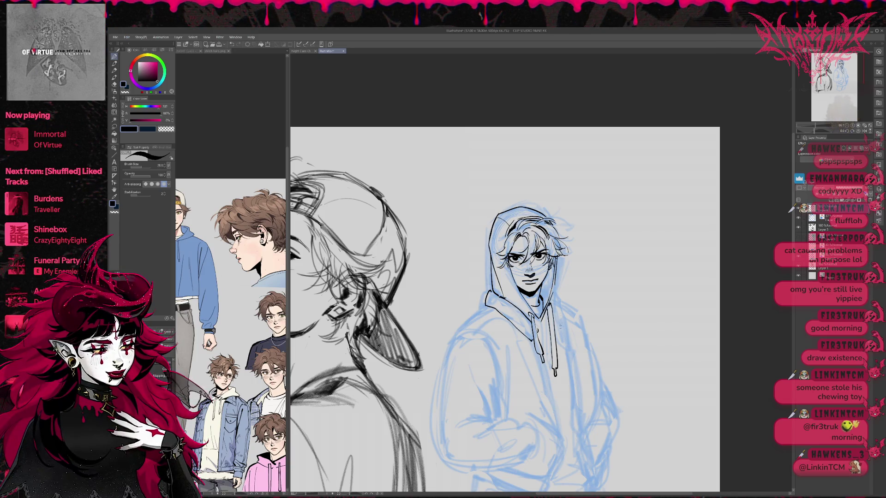
mouse_move(555, 295)
left_mouse_down()
mouse_move(563, 319)
mouse_move(550, 314)
mouse_move(540, 259)
left_mouse_up()
key("ctrl+z")
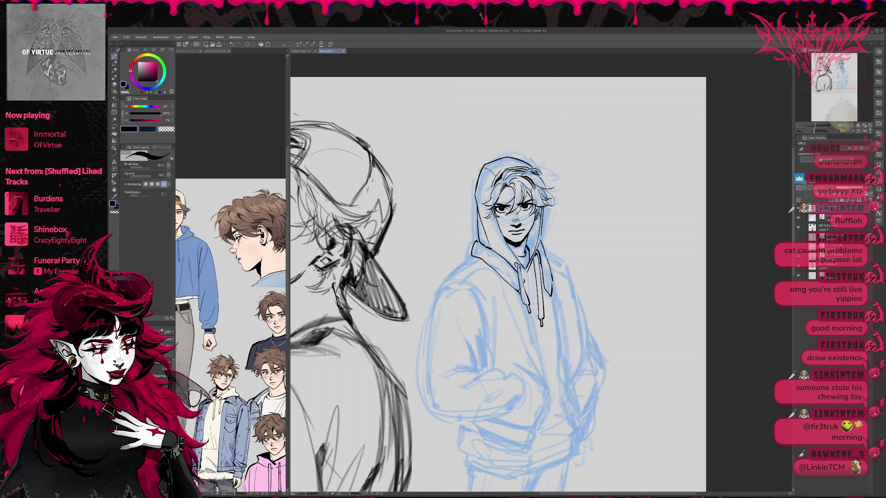
left_click_drag(527, 310, 544, 381)
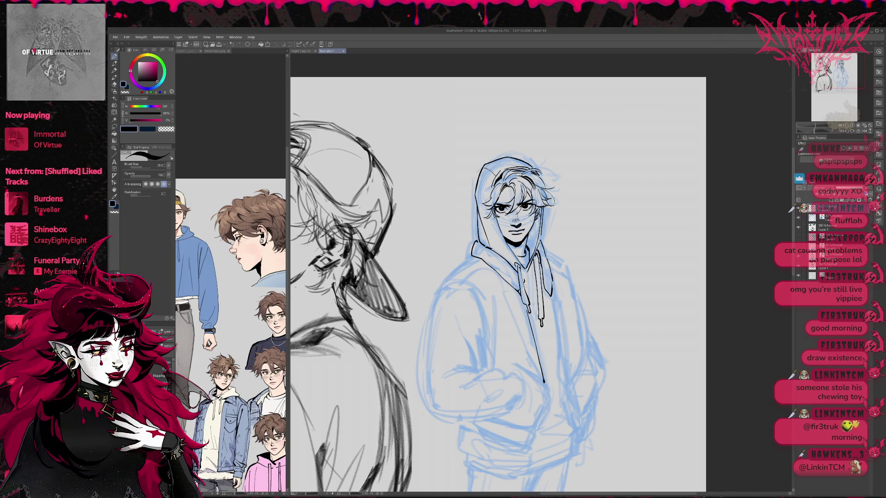
left_click_drag(526, 284, 549, 385)
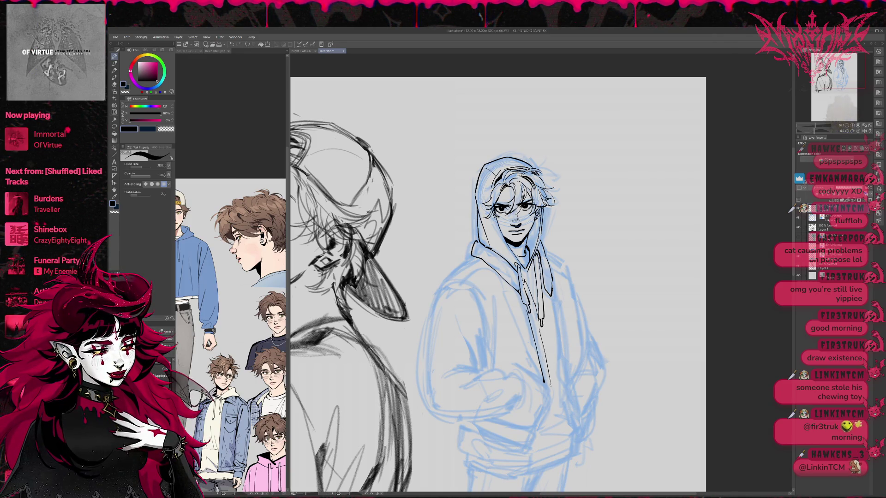
mouse_move(548, 295)
left_mouse_down()
mouse_move(574, 423)
mouse_move(556, 316)
left_mouse_up()
left_click_drag(508, 277, 516, 258)
Ink the hoodie's doubled front edge, a curving fold, and its right side.
left_click_drag(557, 373, 534, 431)
left_click_drag(556, 394, 541, 429)
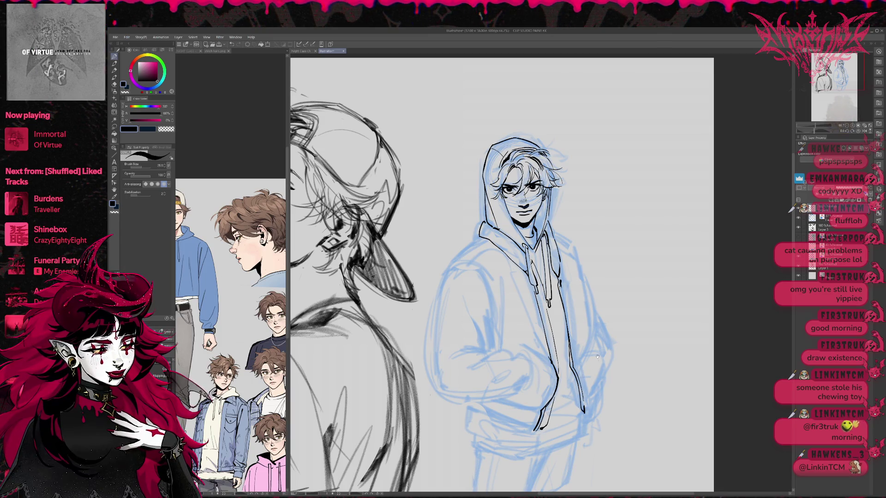
left_click_drag(507, 277, 510, 281)
left_click_drag(540, 351, 510, 406)
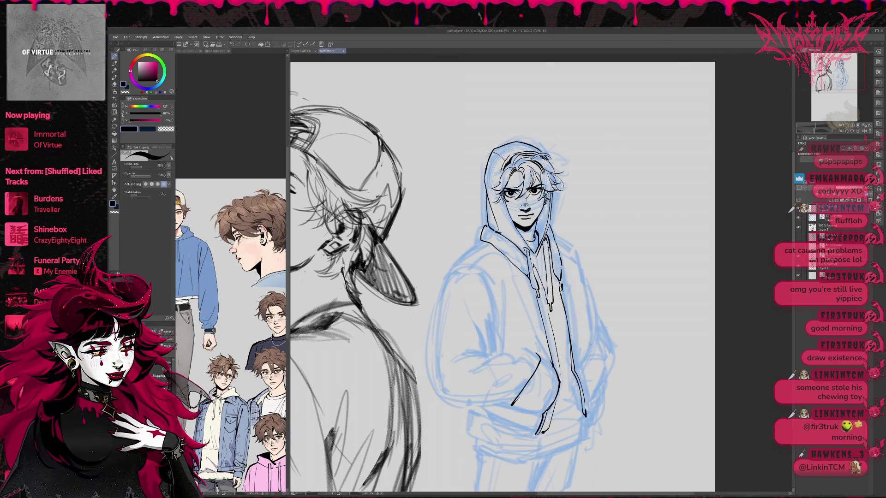
left_click_drag(589, 333, 596, 389)
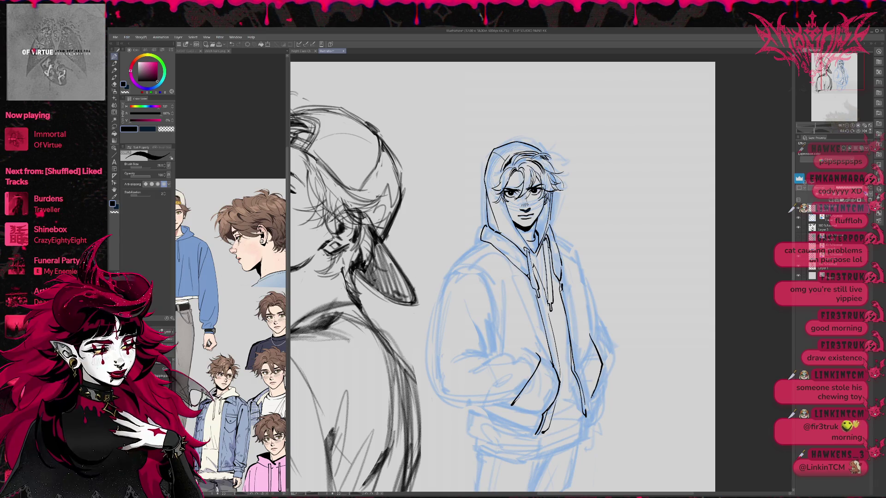
left_click_drag(589, 315, 601, 345)
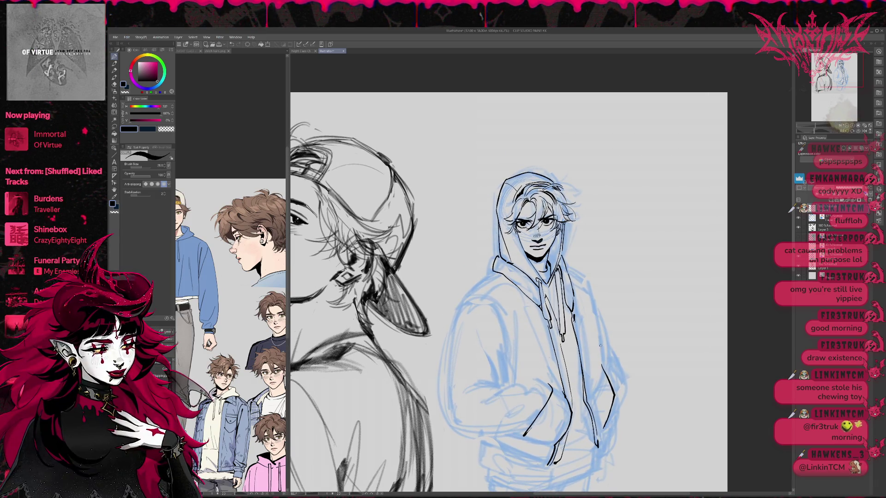
Ink the hoodie's left shoulder line and its right side from the shoulder down.
key("ctrl+z")
key("ctrl+z")
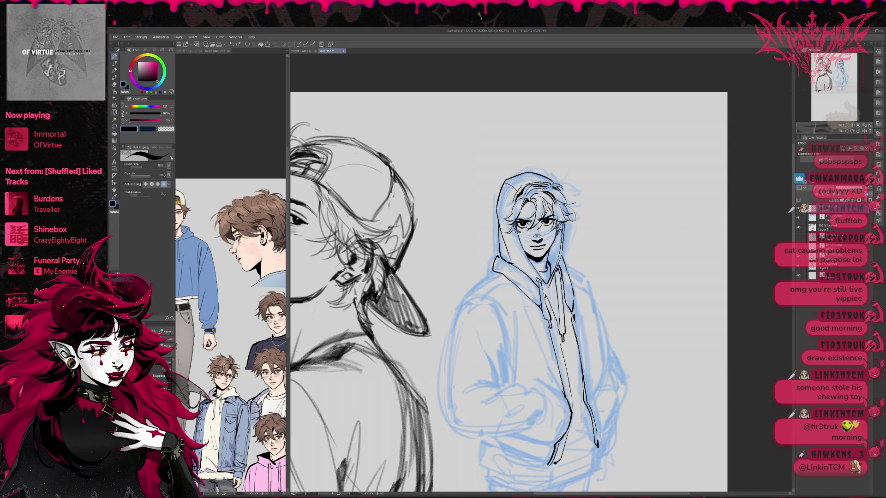
left_click_drag(495, 272, 464, 292)
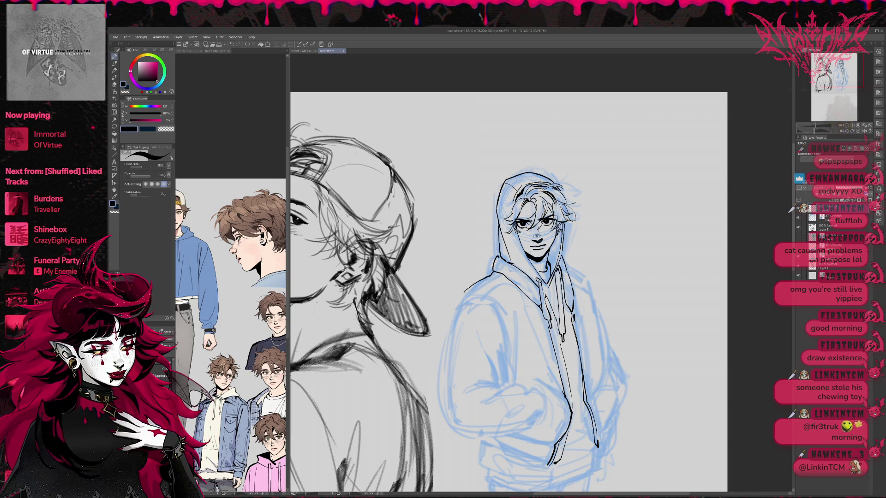
key("ctrl+z")
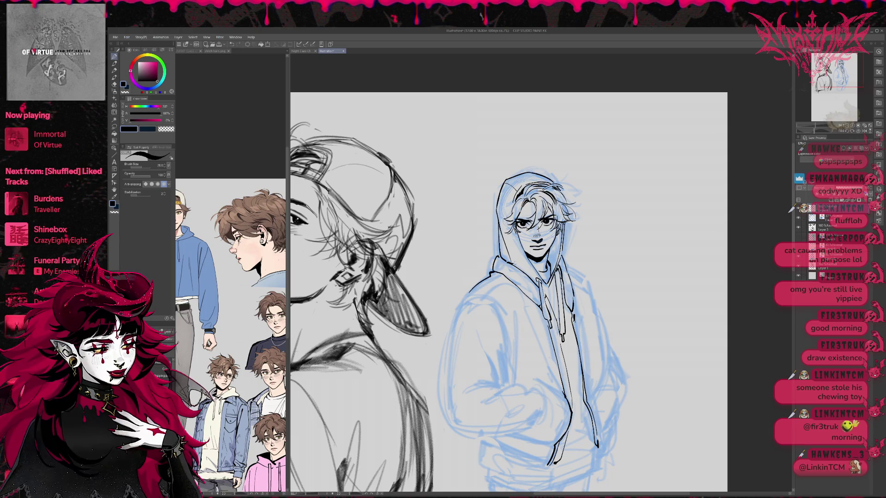
left_click_drag(490, 275, 469, 291)
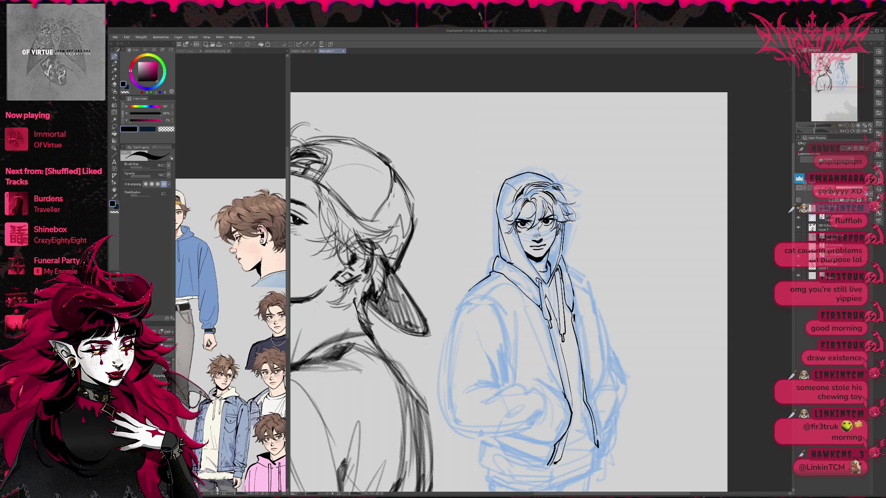
left_click_drag(586, 277, 597, 390)
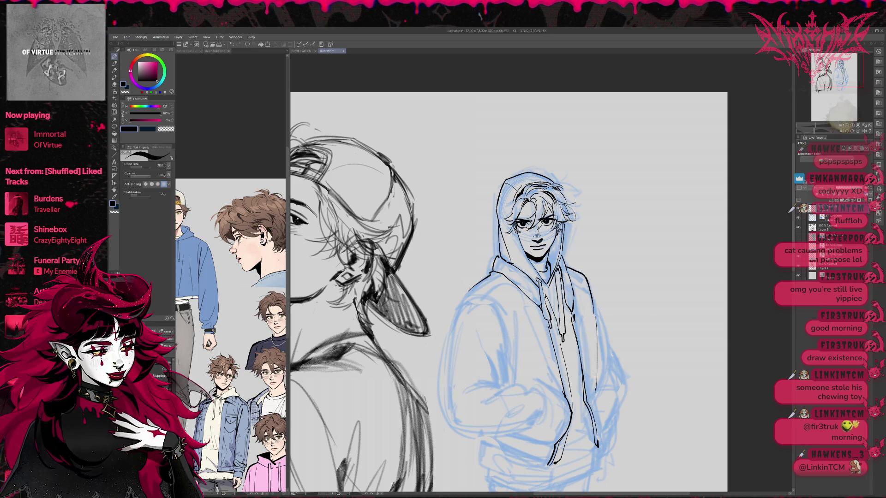
Ink front fold lines, the right side outline, and the hand with its sleeve cuff.
left_click_drag(480, 297, 516, 388)
left_click_drag(524, 310, 519, 385)
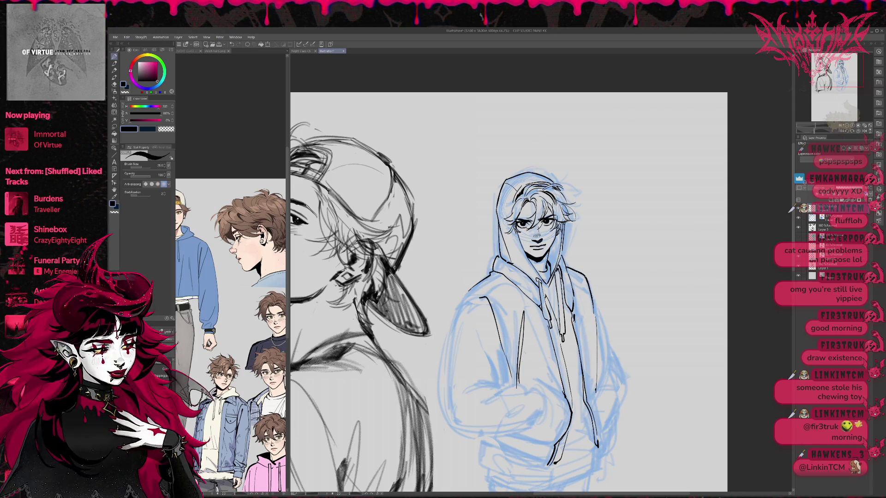
left_click_drag(546, 337, 531, 384)
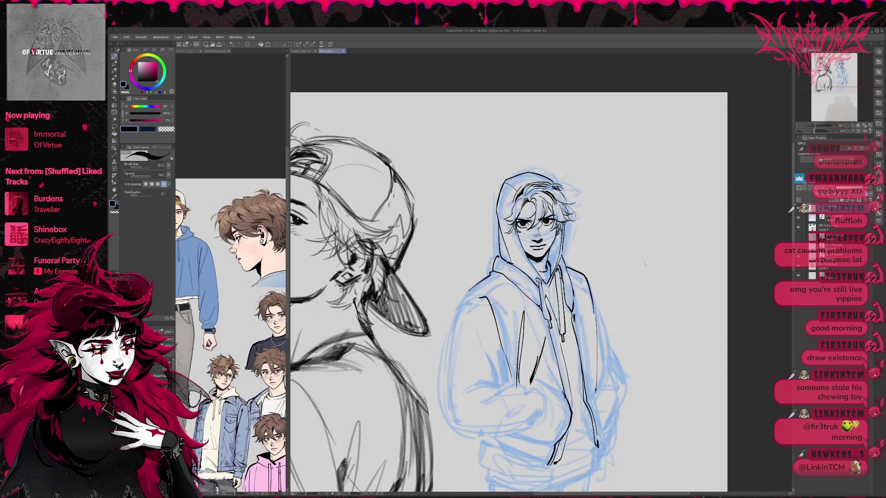
left_click_drag(588, 280, 611, 357)
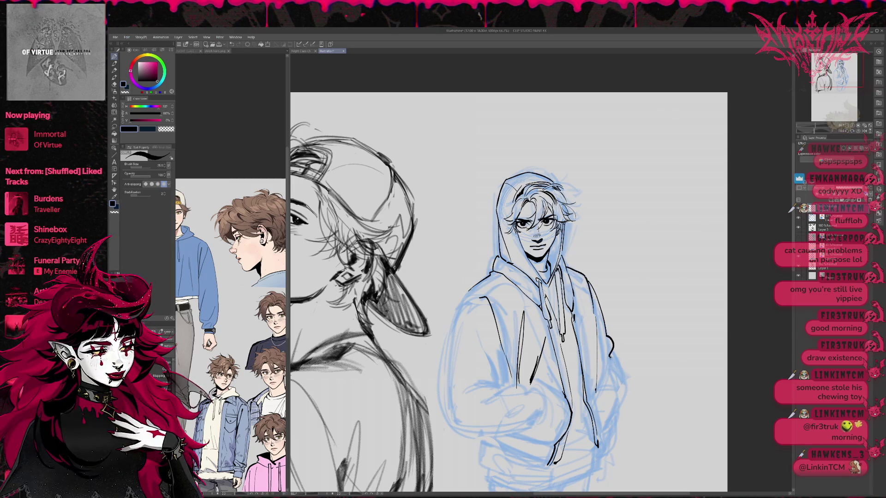
left_click_drag(461, 379, 493, 375)
mouse_move(481, 360)
left_mouse_down()
mouse_move(504, 383)
mouse_move(503, 372)
mouse_move(543, 389)
left_mouse_up()
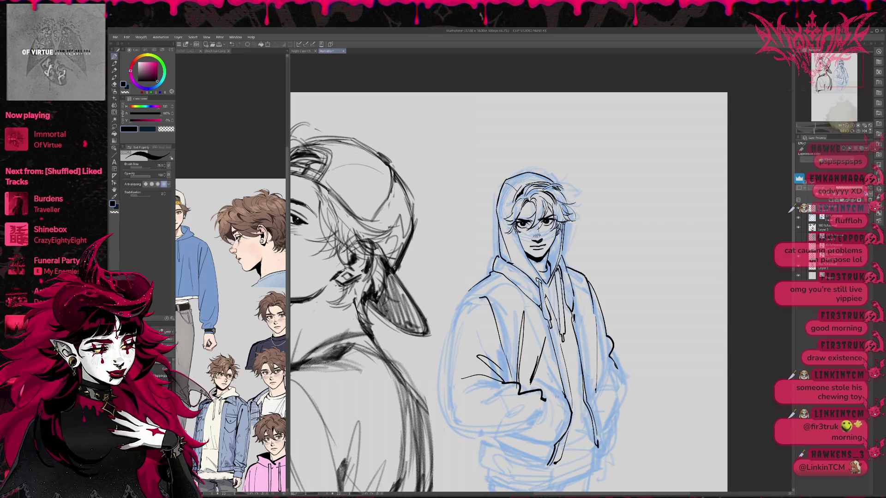
key("h")
left_click_drag(630, 373, 593, 368)
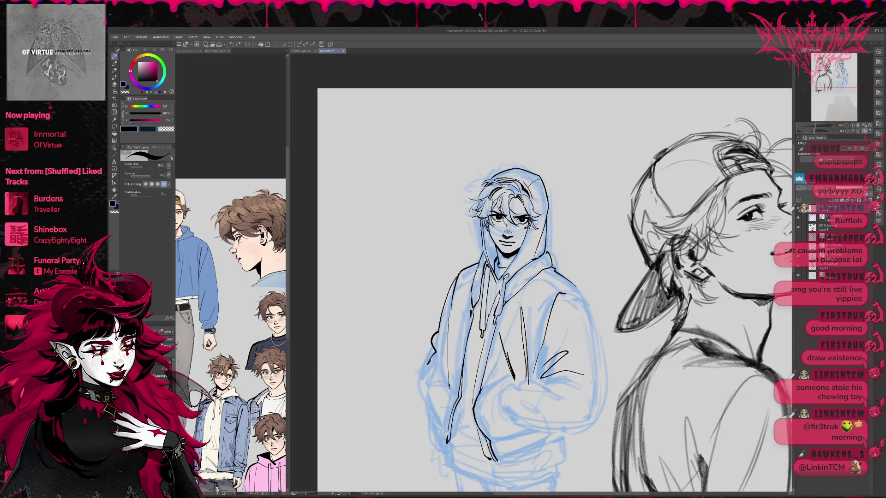
Erase and re-ink short lines near the hem, then ink strokes at the pocket and hand.
key("e")
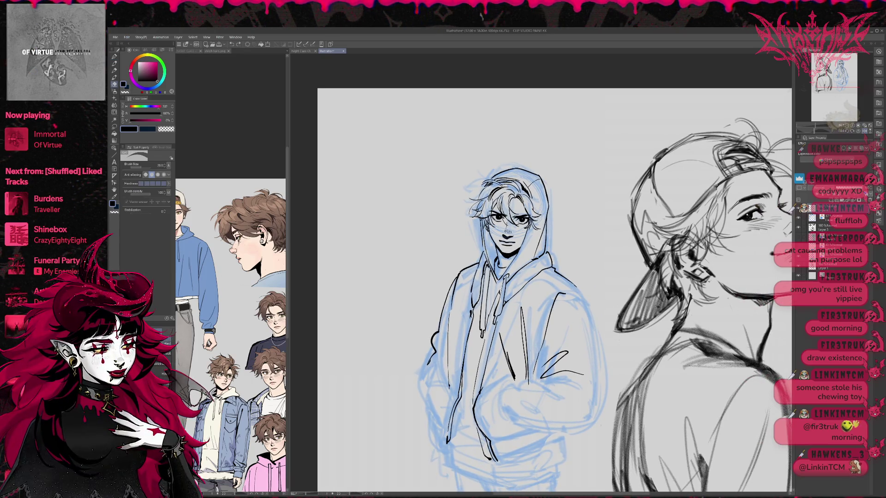
left_click_drag(478, 395, 475, 420)
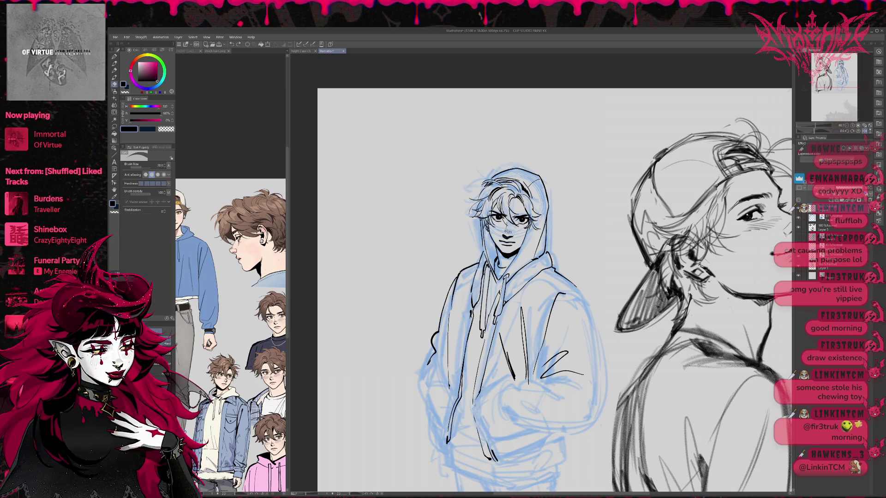
key("p")
left_click_drag(499, 450, 511, 457)
key("e")
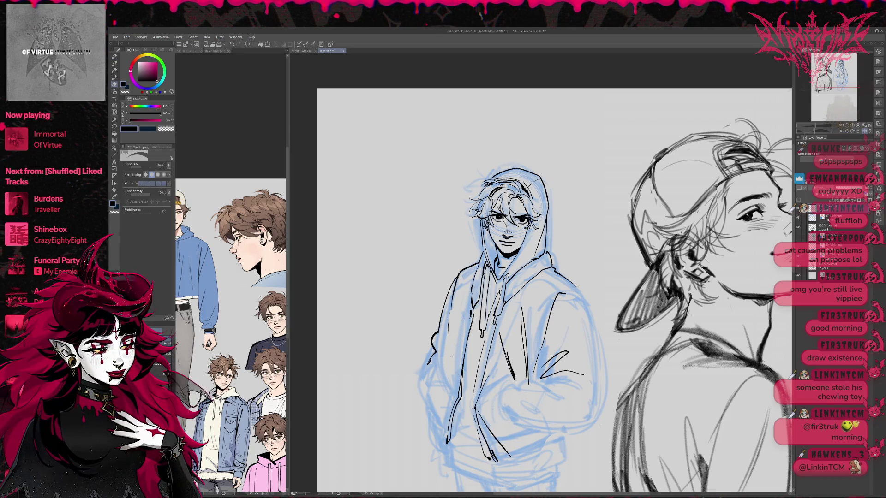
key("p")
mouse_move(508, 381)
left_mouse_down()
mouse_move(496, 403)
mouse_move(517, 382)
mouse_move(579, 406)
left_mouse_up()
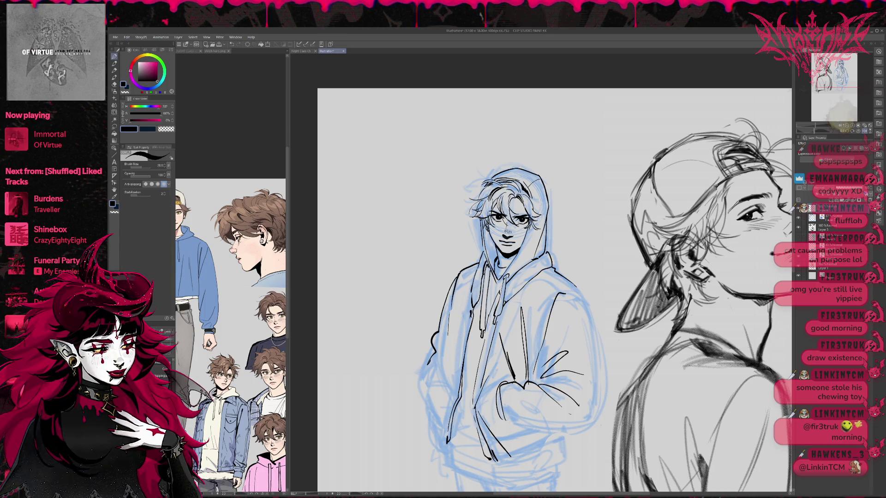
Erase overlapping lines around the right hand and ink the cuff line beneath it.
key("e")
mouse_move(544, 366)
left_mouse_down()
mouse_move(565, 351)
mouse_move(577, 372)
mouse_move(577, 409)
left_mouse_up()
key("p")
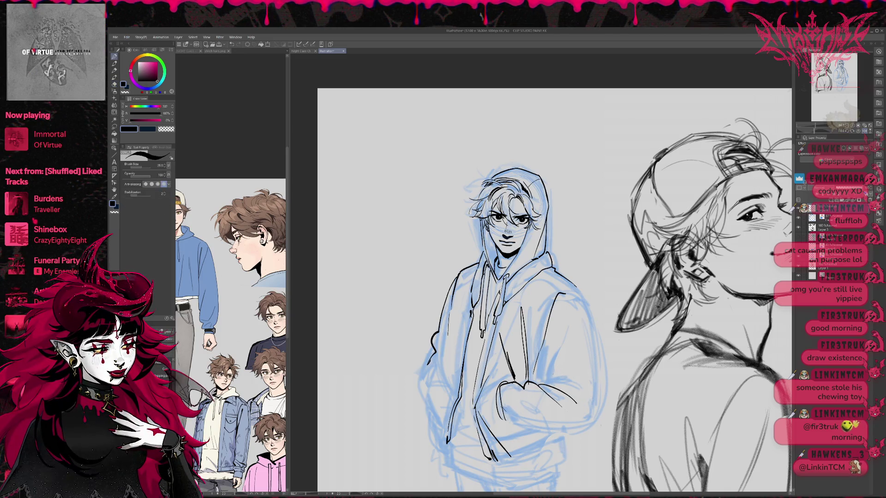
mouse_move(508, 418)
left_mouse_down()
mouse_move(579, 429)
mouse_move(595, 399)
left_mouse_up()
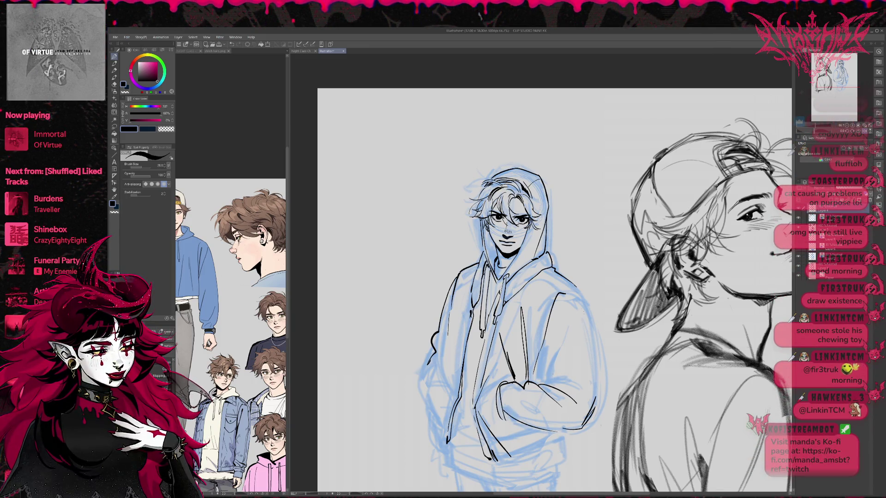
Ink and reinforce the hoodie's right sleeve edge and lower arm outline.
left_click_drag(567, 293, 599, 393)
key("ctrl+z")
left_click_drag(567, 291, 596, 395)
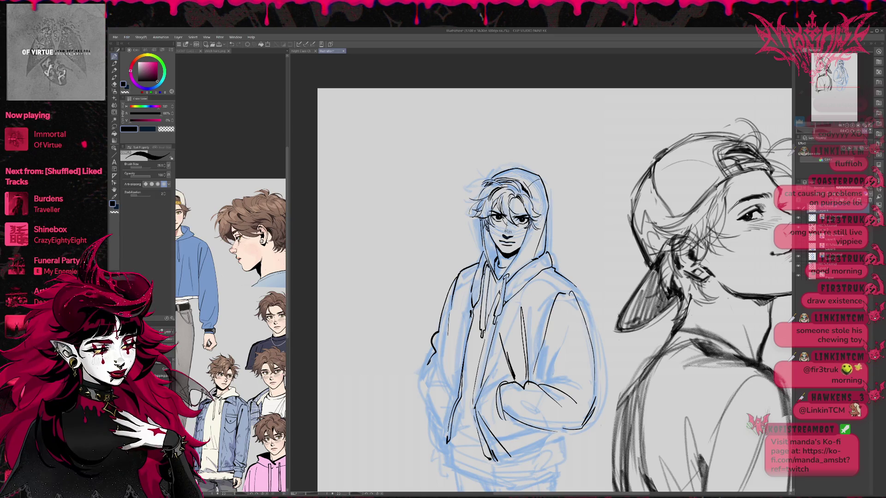
left_click_drag(579, 292, 600, 355)
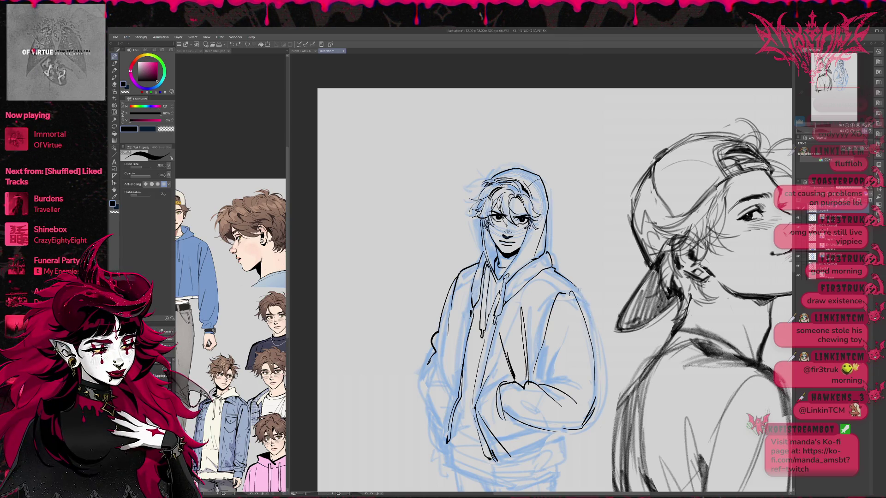
left_click_drag(597, 365, 594, 399)
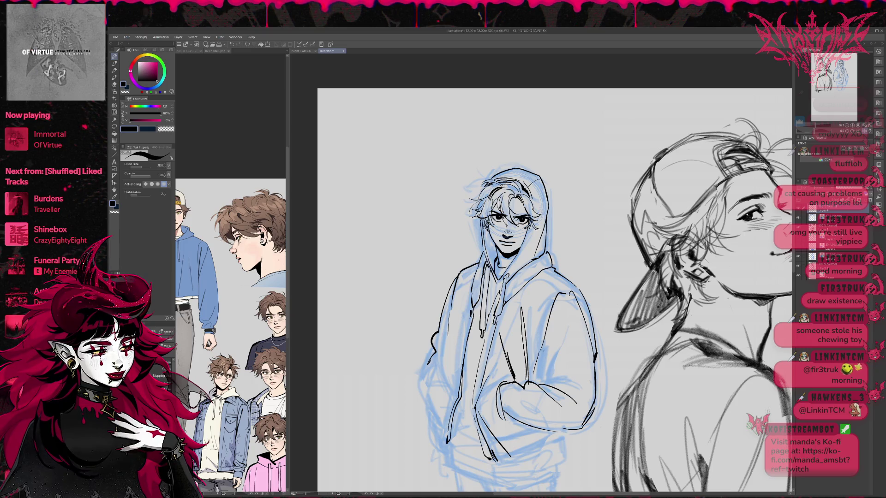
Ink fold lines on the hoodie's right side, redrawing them until one fold remains.
left_click_drag(547, 333, 542, 374)
mouse_move(556, 329)
left_mouse_down()
mouse_move(549, 365)
mouse_move(551, 347)
left_mouse_up()
key("ctrl+z")
left_click_drag(559, 308, 554, 336)
key("ctrl+z")
key("ctrl+z")
left_click_drag(558, 305, 547, 386)
mouse_move(549, 331)
left_mouse_down()
mouse_move(545, 367)
mouse_move(542, 359)
left_mouse_up()
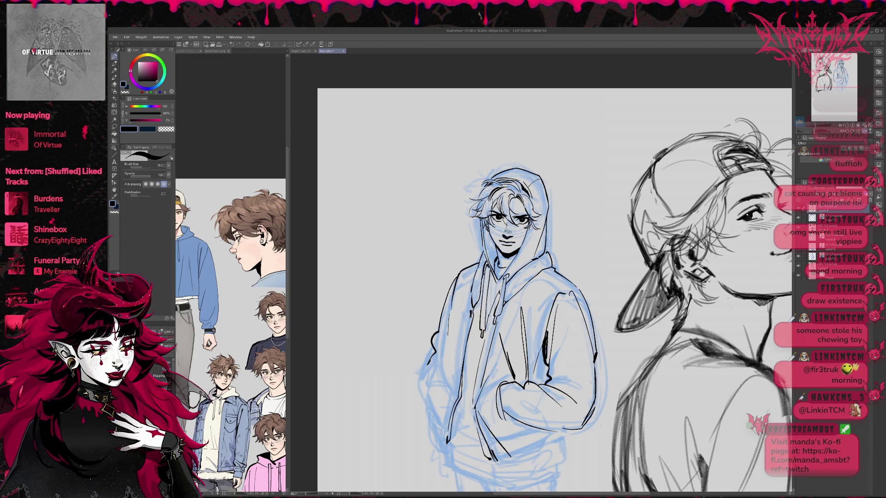
key("ctrl+z")
key("ctrl+z")
left_click_drag(549, 322, 550, 374)
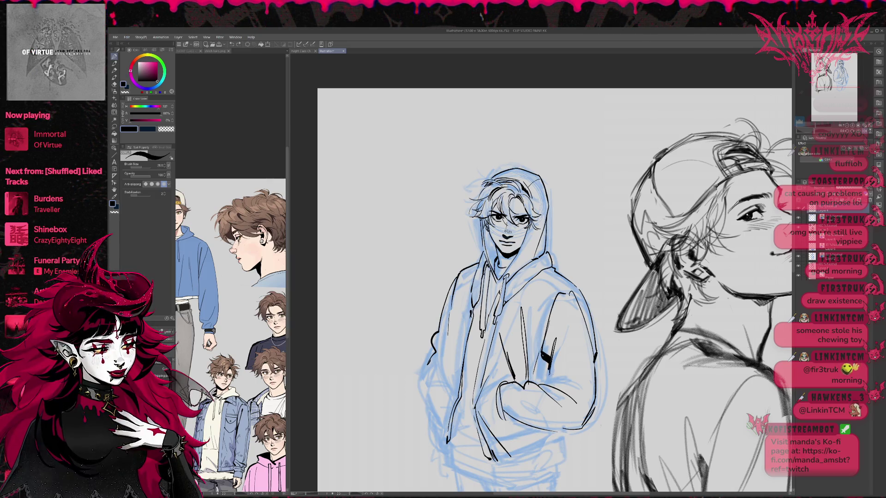
Flip the view back, ink the right edge and arm, and show the face layer again.
key("h")
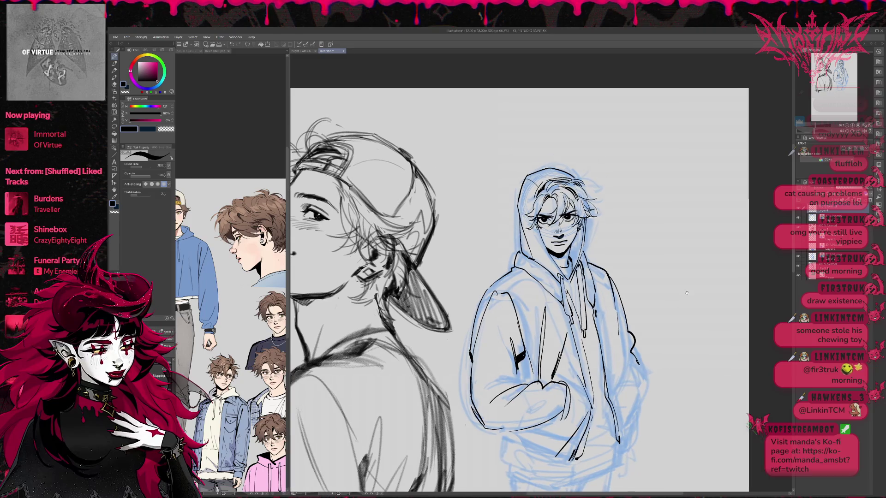
left_click_drag(626, 332, 619, 365)
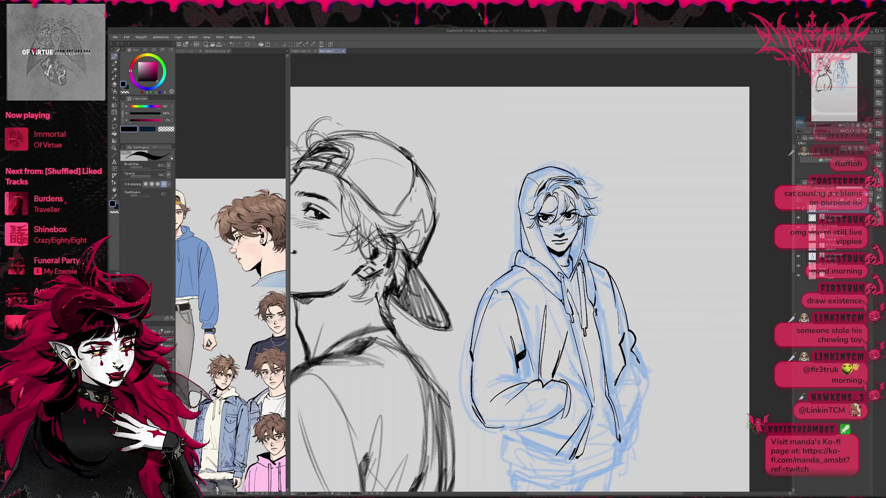
left_click_drag(618, 375, 632, 404)
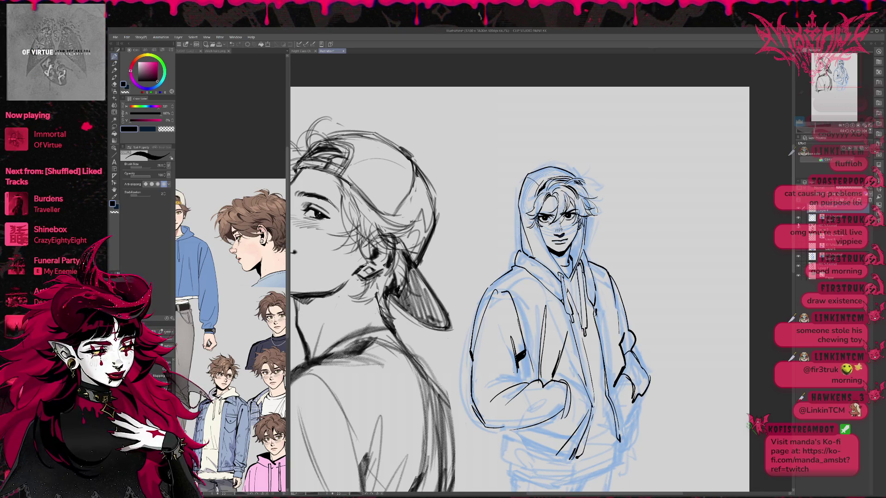
left_click_drag(542, 216, 572, 240)
left_click(798, 219)
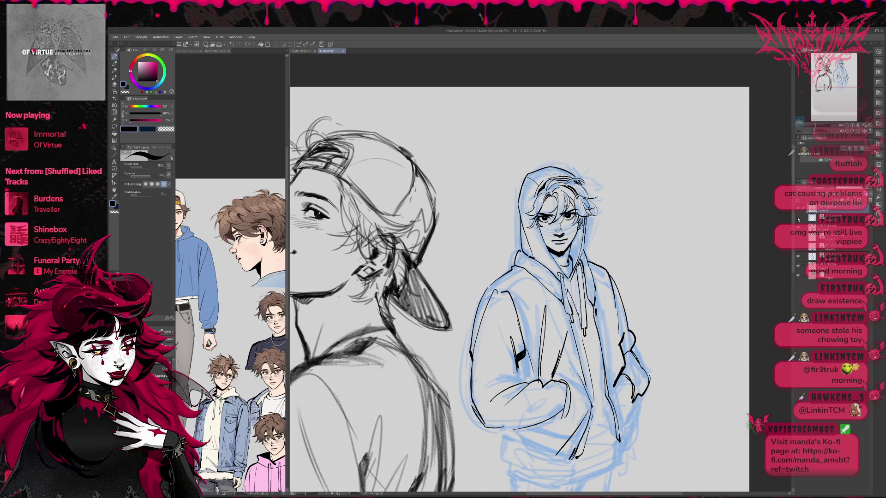
Hide the blue sketch, mirror the canvas and try a different Liquify mode.
left_click(798, 260)
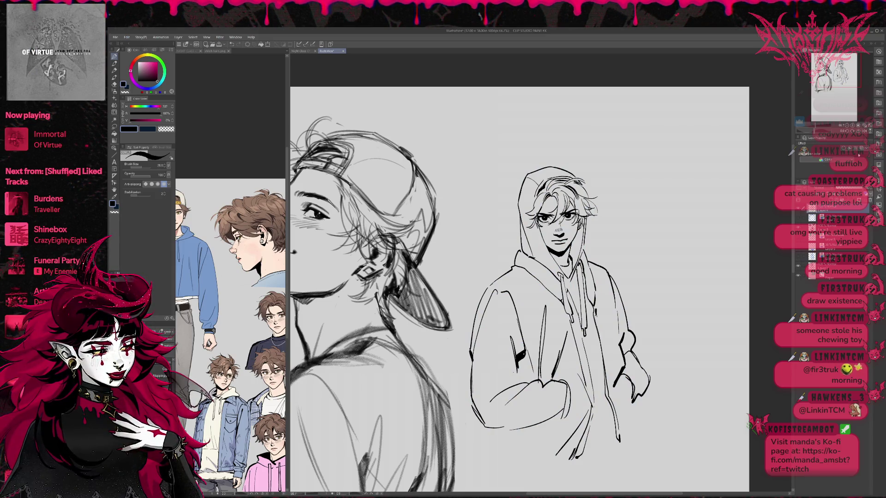
left_click(862, 131)
left_click(114, 112)
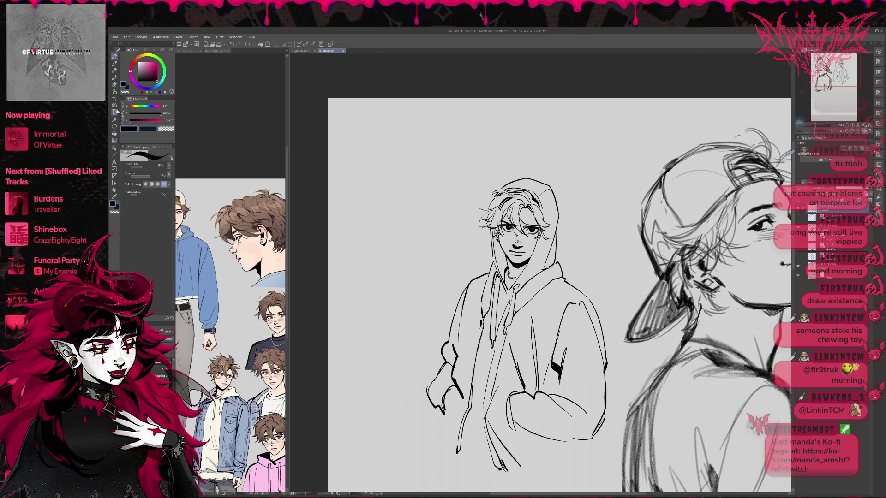
left_click(145, 175)
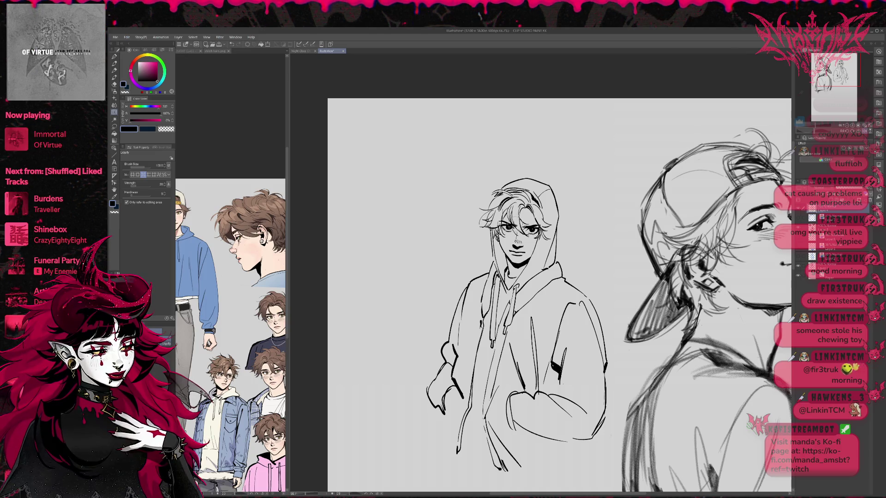
Select a lower layer, restore the first Liquify mode, unflip the canvas and show the blue sketch.
left_click(831, 227)
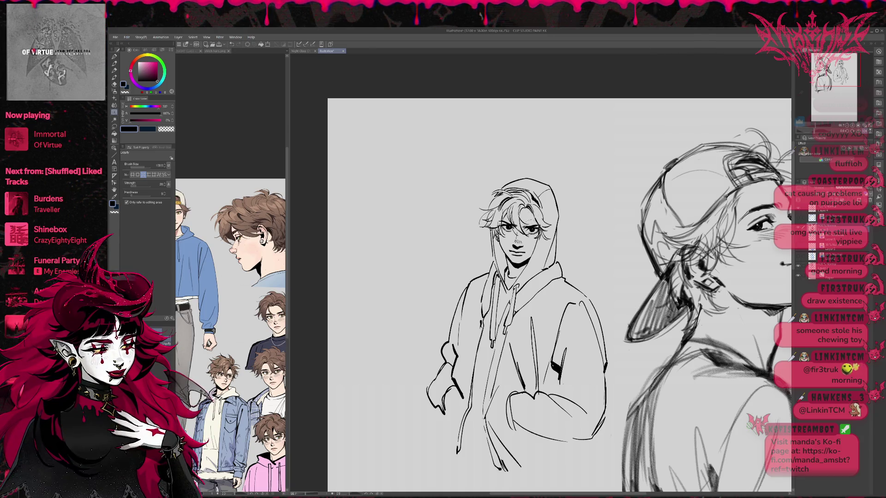
left_click(135, 174)
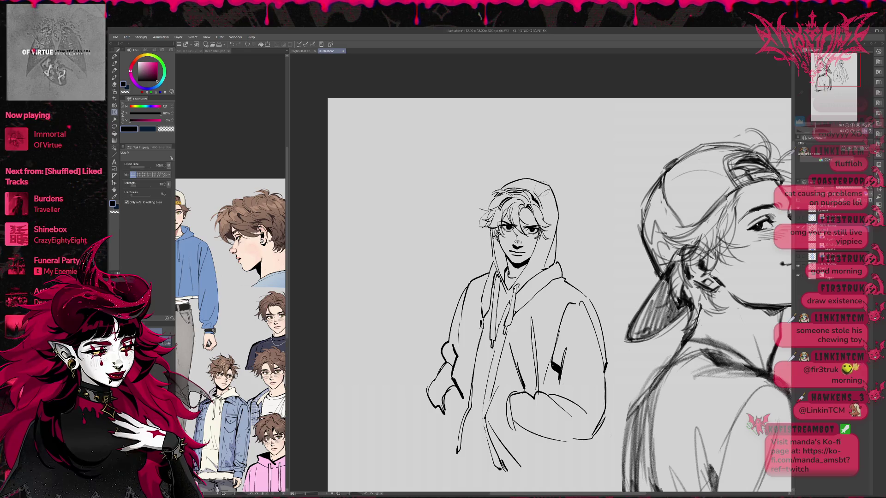
left_click(865, 131)
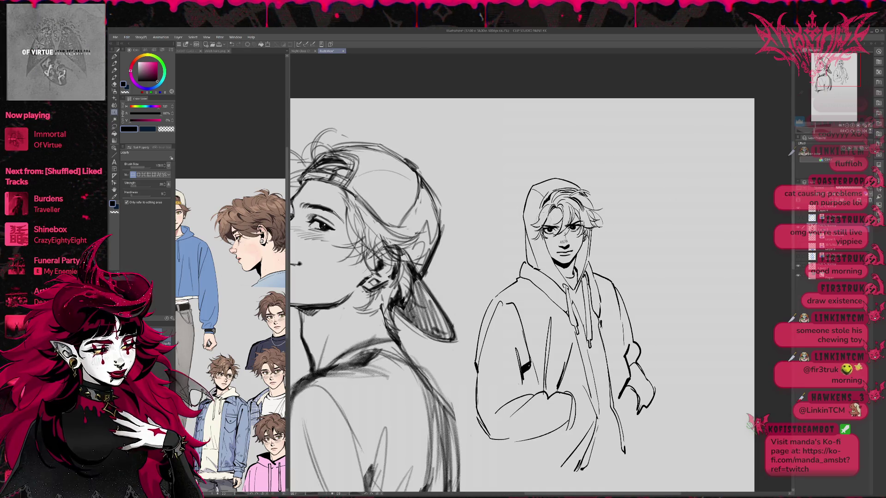
mouse_move(606, 183)
left_mouse_down()
mouse_move(570, 206)
mouse_move(575, 191)
left_mouse_up()
key("p")
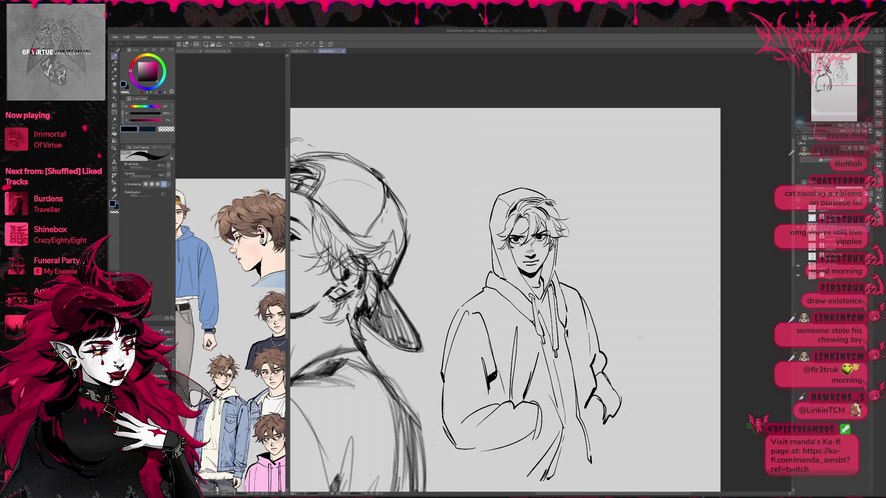
left_click(798, 256)
Erase a stray bit of sketch line on Layer 4.
key("e")
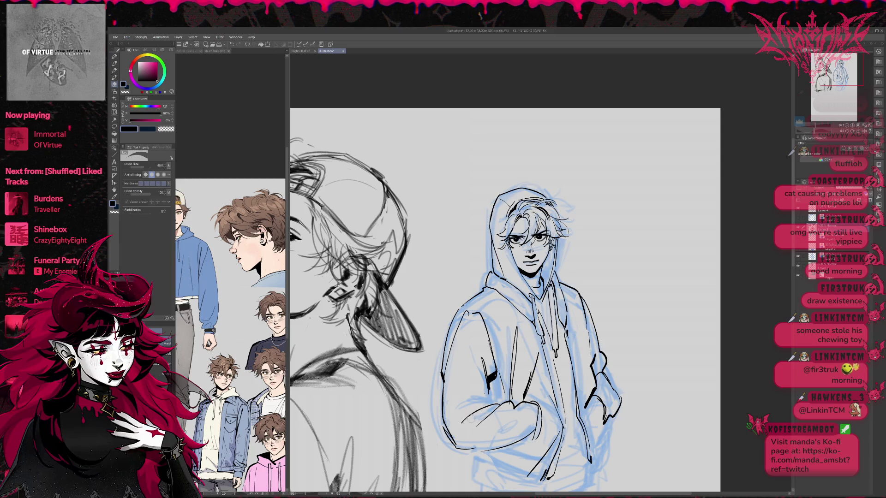
left_click(831, 209)
mouse_move(487, 407)
left_mouse_down()
mouse_move(467, 419)
mouse_move(487, 410)
mouse_move(478, 425)
left_mouse_up()
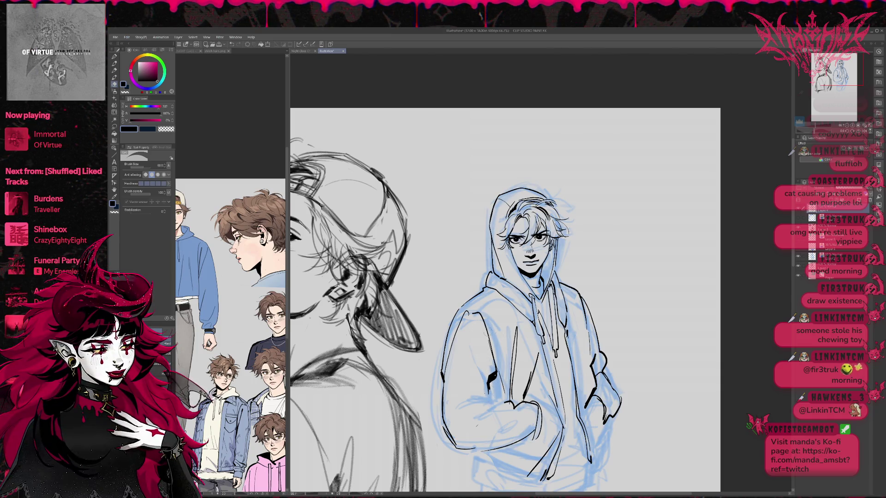
Ink new lines on the hoodie's left side, then pan and zoom out to see the whole drawing.
key("p")
left_click_drag(465, 320, 480, 411)
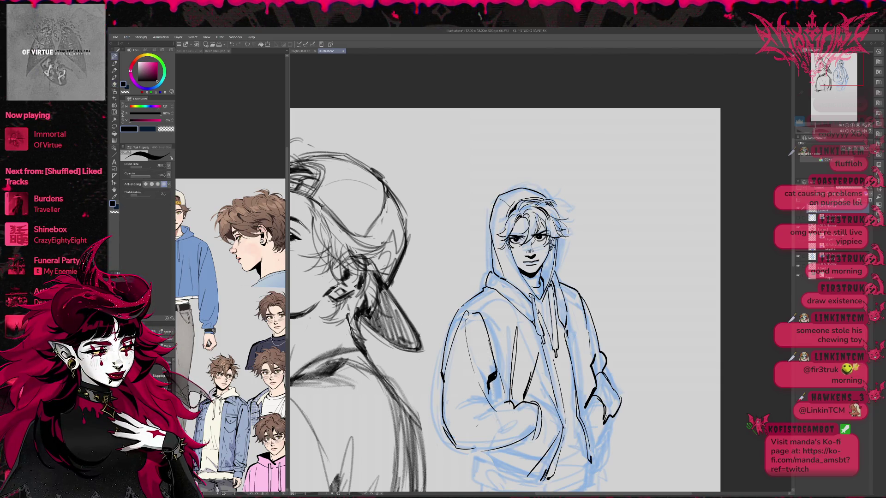
key("e")
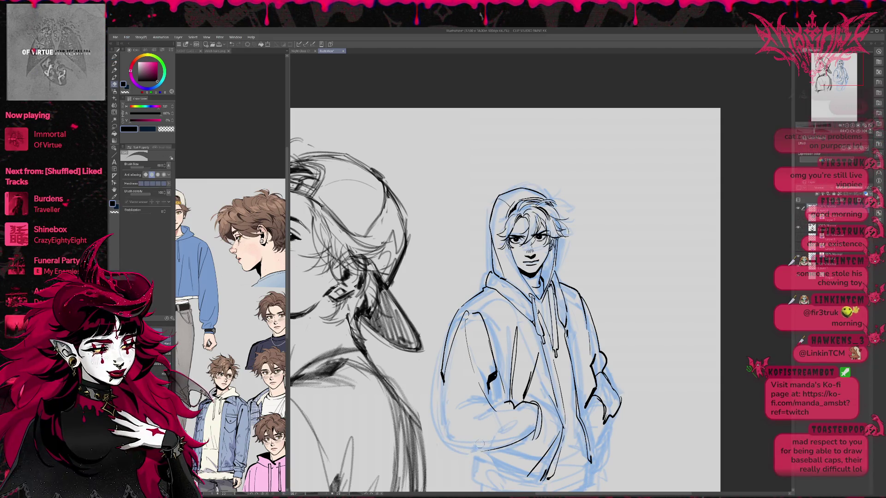
left_click_drag(479, 446, 544, 442)
key("ctrl+minus")
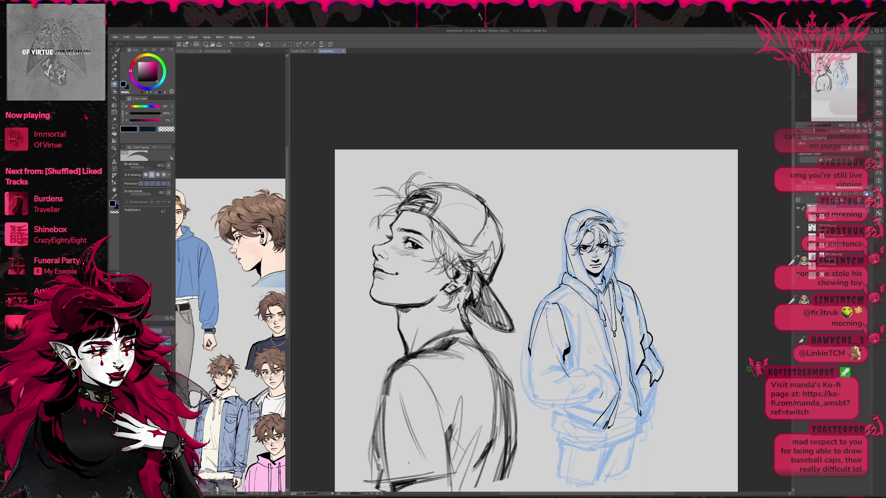
Mirror the canvas and remove the dark strokes on the hoodie's arm and pocket.
key("h")
key("p")
left_click_drag(514, 342, 520, 357)
left_click_drag(526, 304, 516, 338)
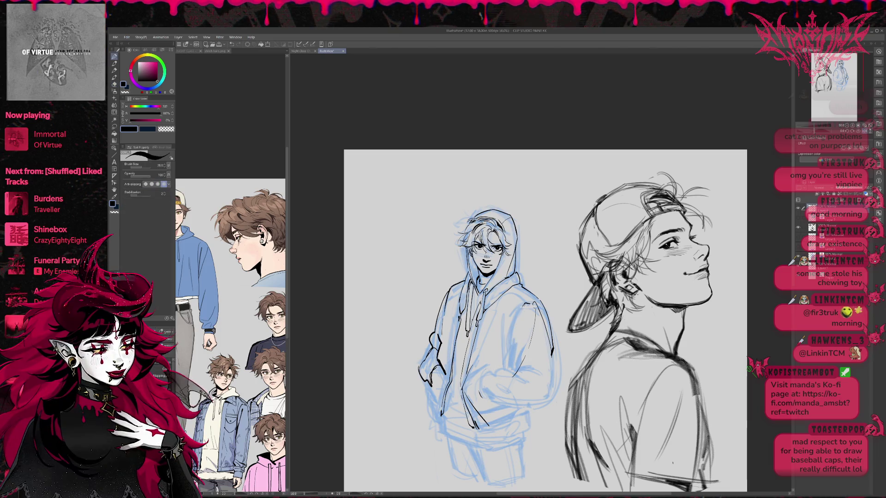
key("e")
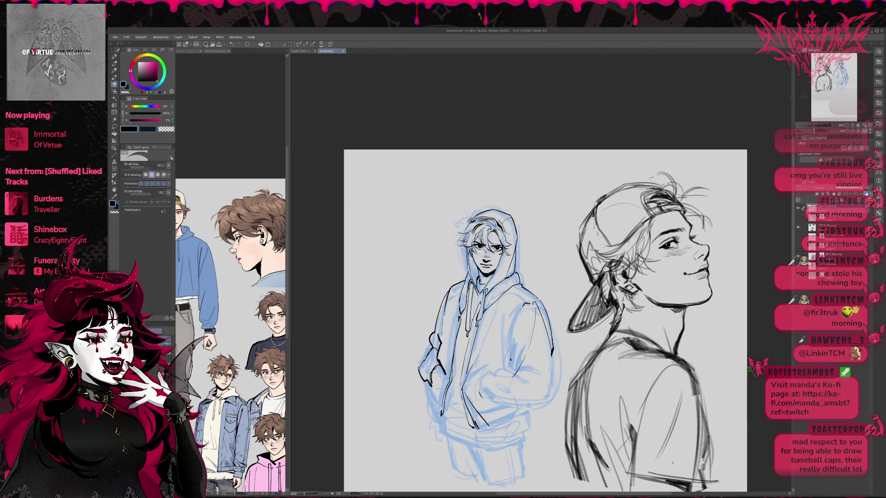
key("p")
Ink new lines along the hoodie's arm and side.
left_click_drag(507, 304, 511, 358)
left_click_drag(505, 316, 510, 356)
mouse_move(523, 305)
left_mouse_down()
mouse_move(506, 339)
mouse_move(514, 382)
left_mouse_up()
key("ctrl+z")
key("ctrl+z")
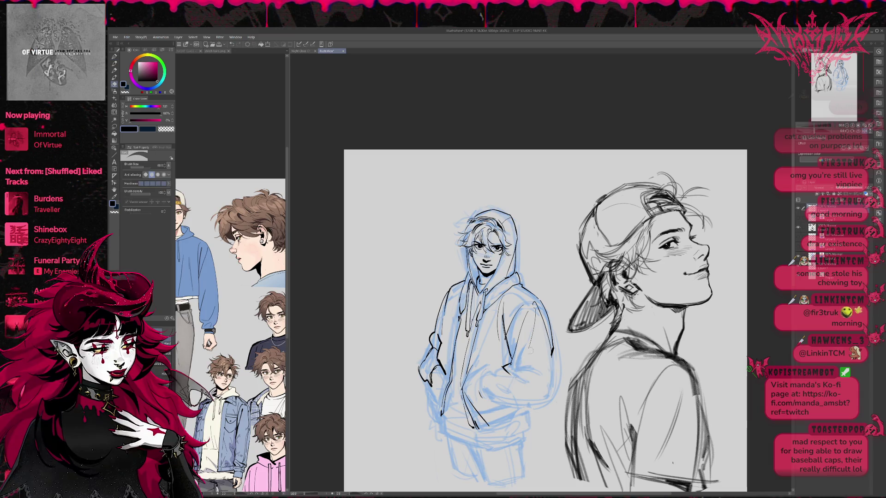
Redraw the pocket lines and side outline near the hem, then flip the view back to normal.
mouse_move(498, 367)
left_mouse_down()
mouse_move(484, 396)
mouse_move(537, 400)
left_mouse_up()
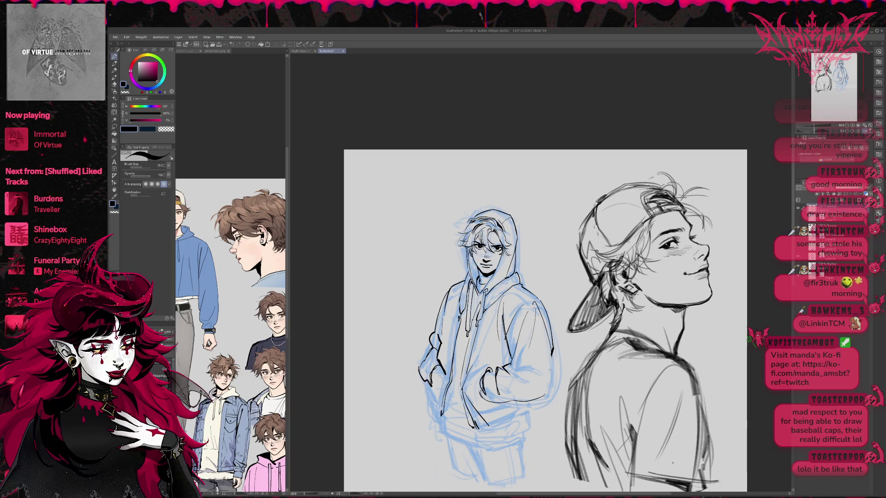
key("ctrl+z")
key("ctrl+z")
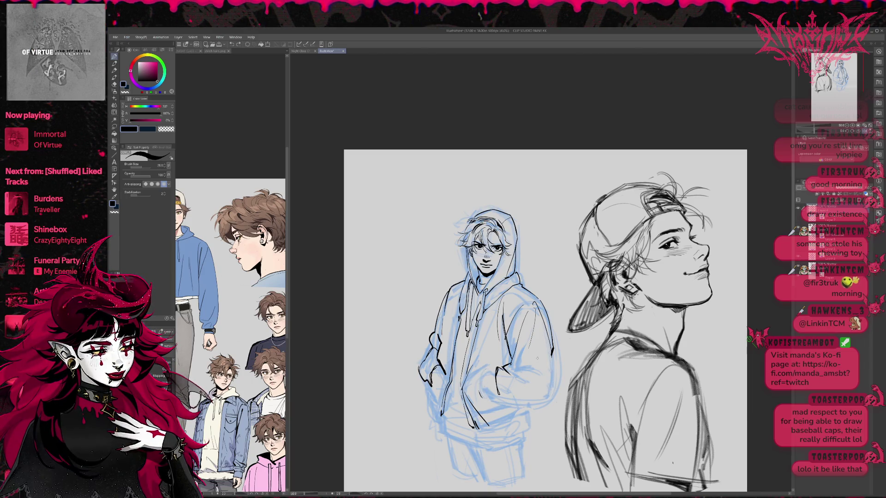
key("e")
key("p")
left_click_drag(545, 373, 530, 399)
left_click_drag(551, 341, 541, 395)
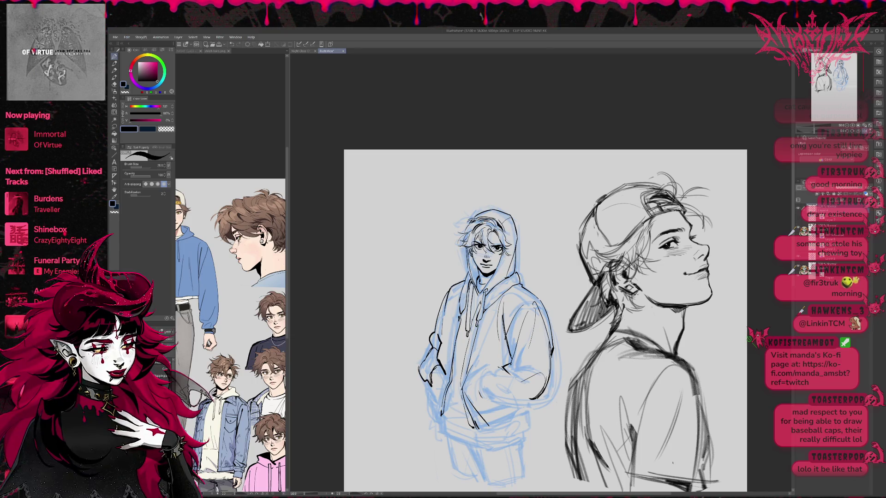
mouse_move(485, 367)
left_mouse_down()
mouse_move(471, 392)
mouse_move(479, 407)
mouse_move(487, 395)
mouse_move(536, 402)
left_mouse_up()
key("ctrl+z")
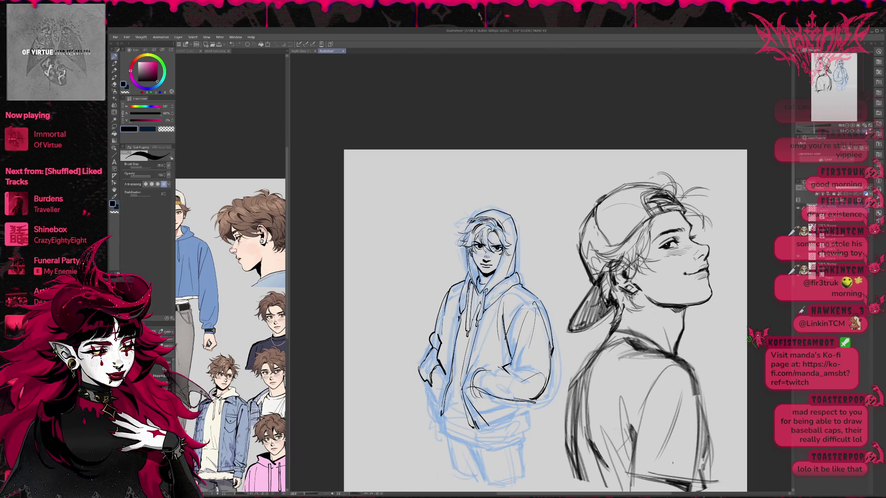
key("h")
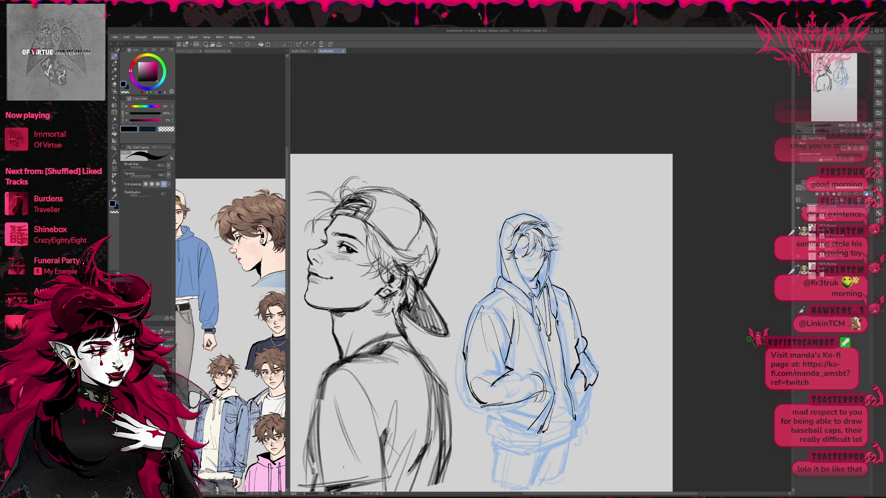
Hide the blue rough sketch and ink new strokes on the hoodie sleeve and arm.
left_click(798, 208)
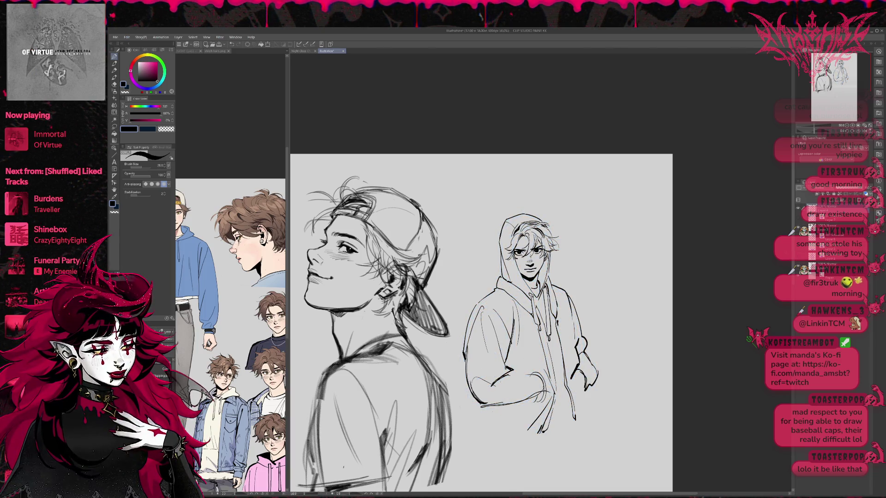
mouse_move(524, 365)
left_mouse_down()
mouse_move(503, 368)
mouse_move(503, 396)
left_mouse_up()
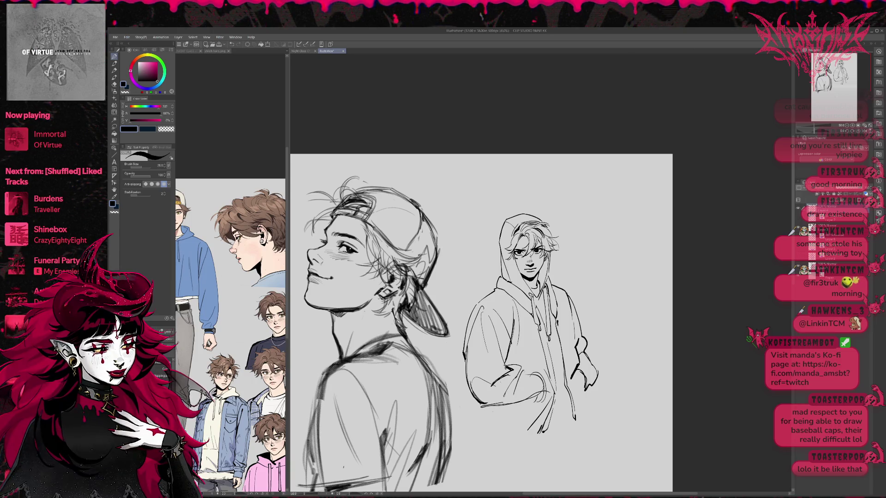
left_click_drag(534, 370, 527, 379)
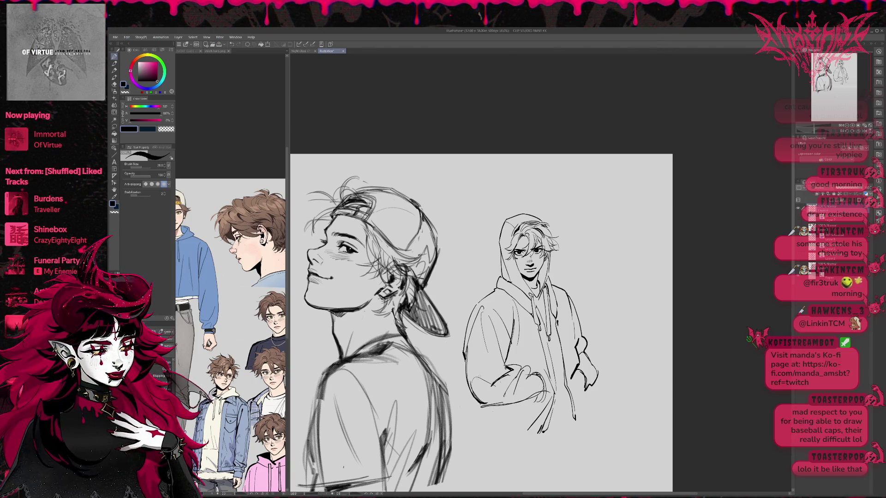
Erase lines around the hand, then erase and redraw the outline on the figure's side.
key("e")
mouse_move(490, 406)
left_mouse_down()
mouse_move(540, 393)
mouse_move(527, 404)
mouse_move(530, 397)
left_mouse_up()
key("p")
key("e")
left_click_drag(466, 342, 468, 390)
key("p")
left_click_drag(473, 325, 468, 398)
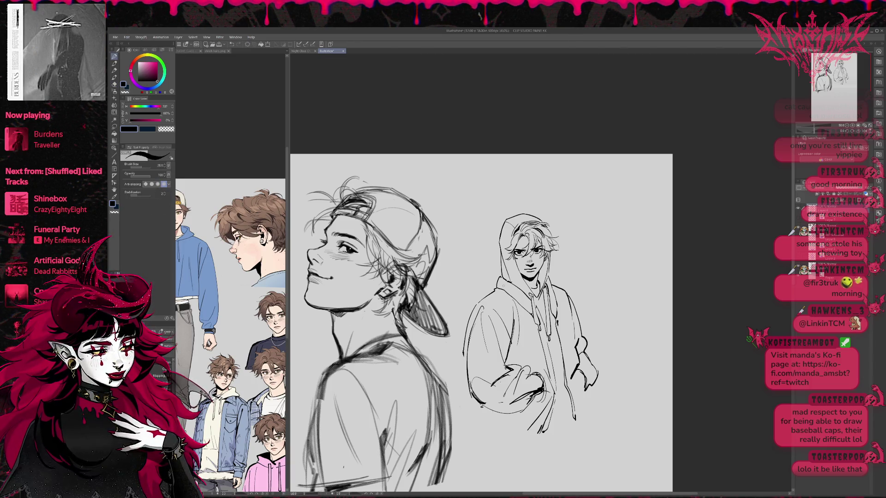
Erase the line along the hoodie's arm and the small curl on it.
key("e")
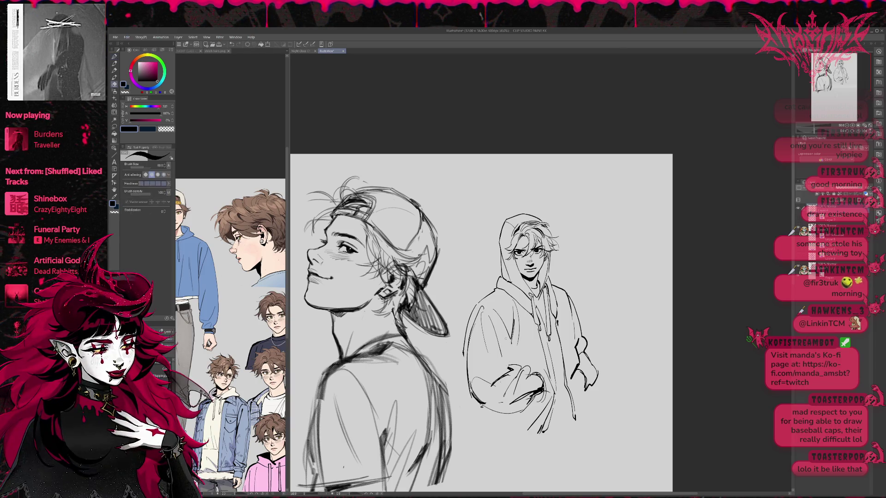
key("p")
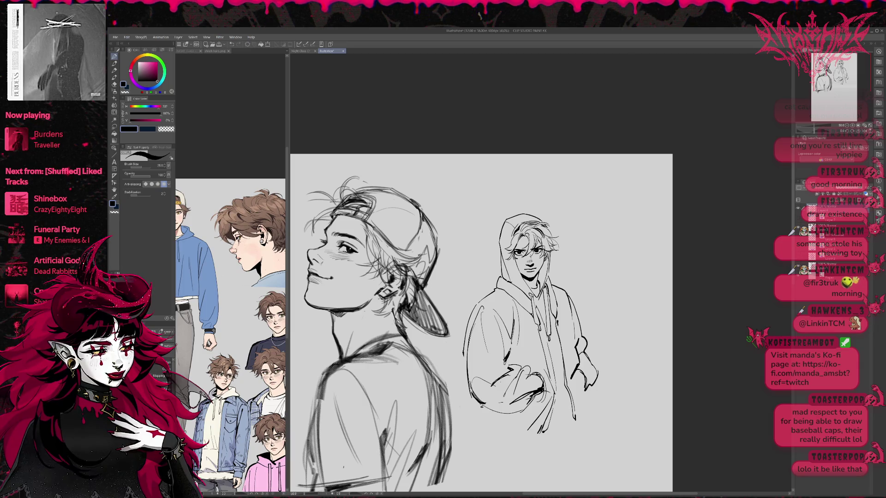
key("e")
key("p")
key("e")
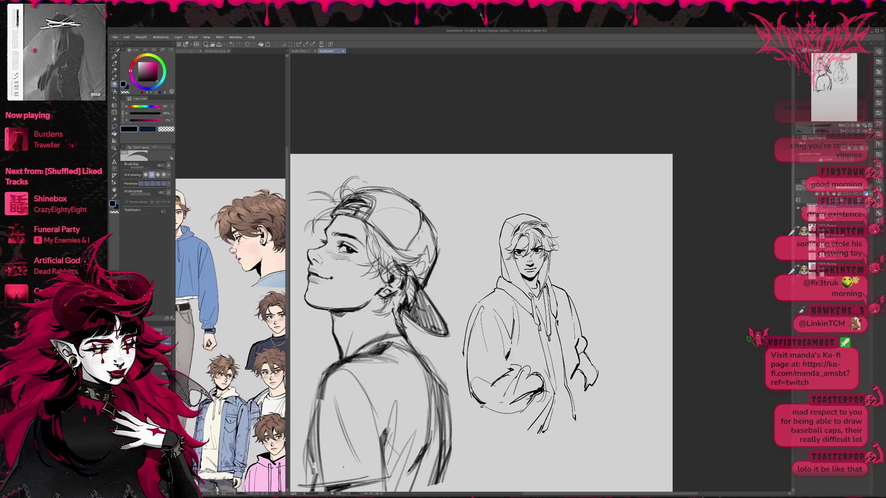
key("p")
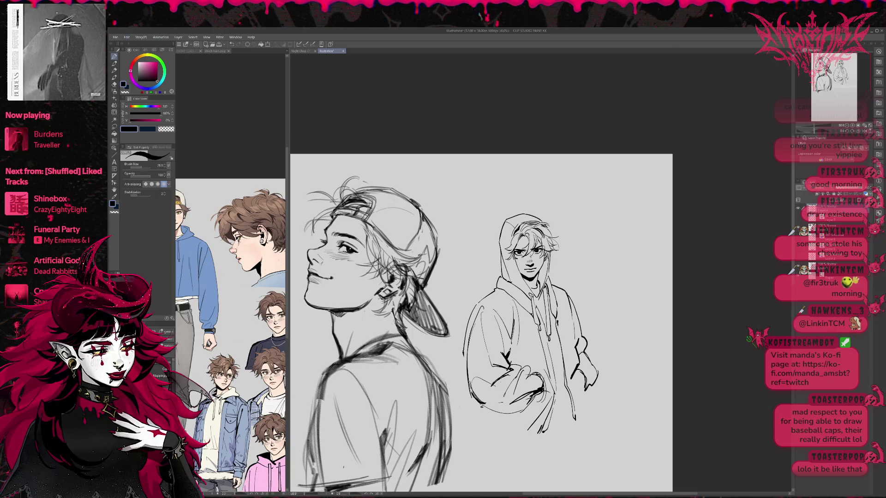
key("e")
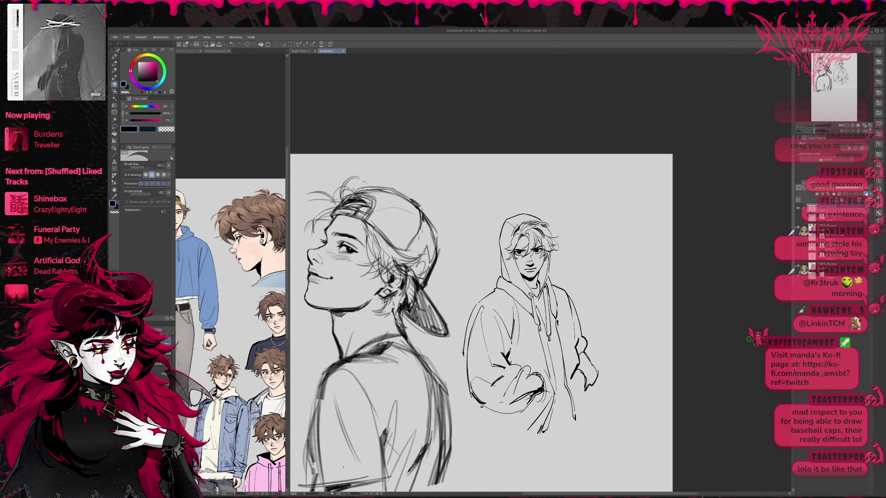
key("p")
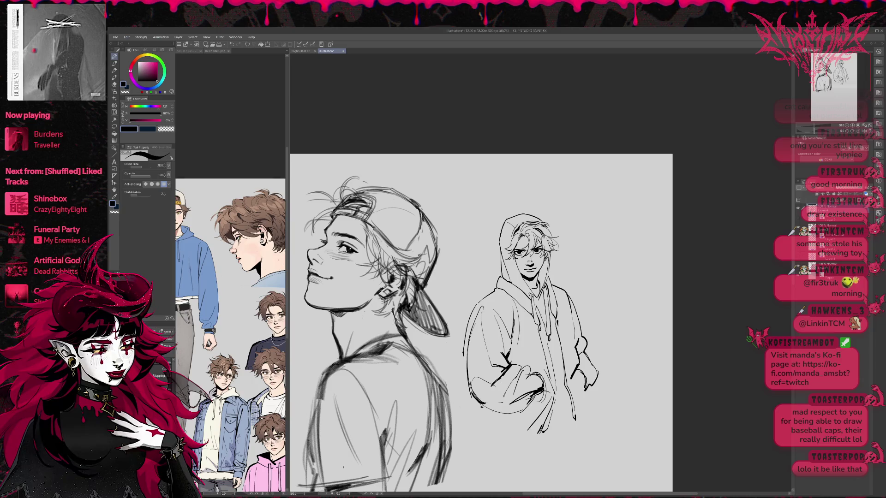
key("e")
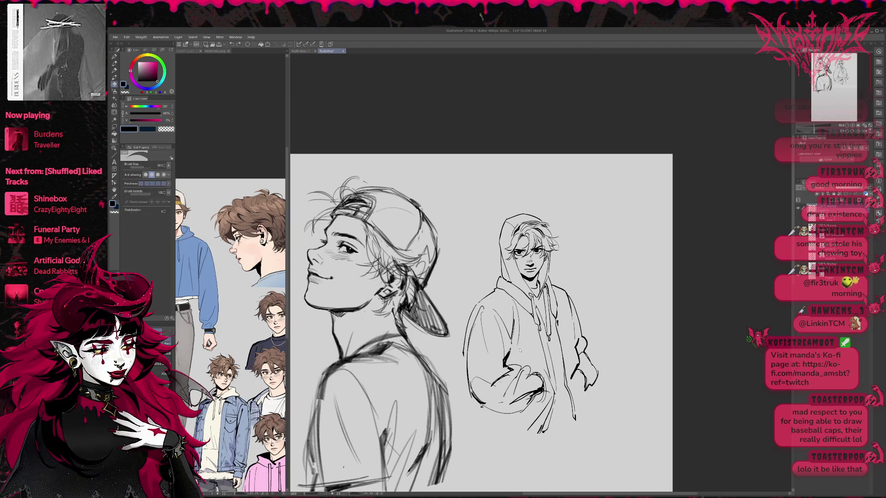
left_click_drag(509, 318, 492, 387)
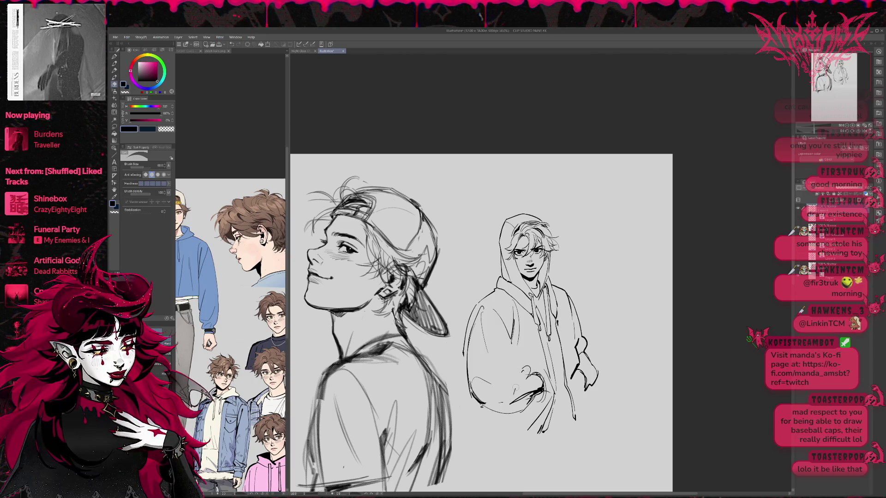
left_click_drag(523, 373, 533, 369)
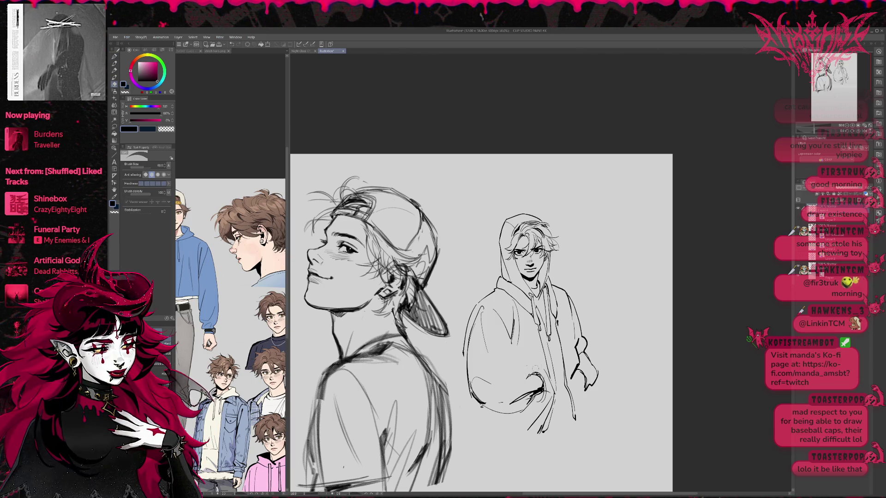
key("p")
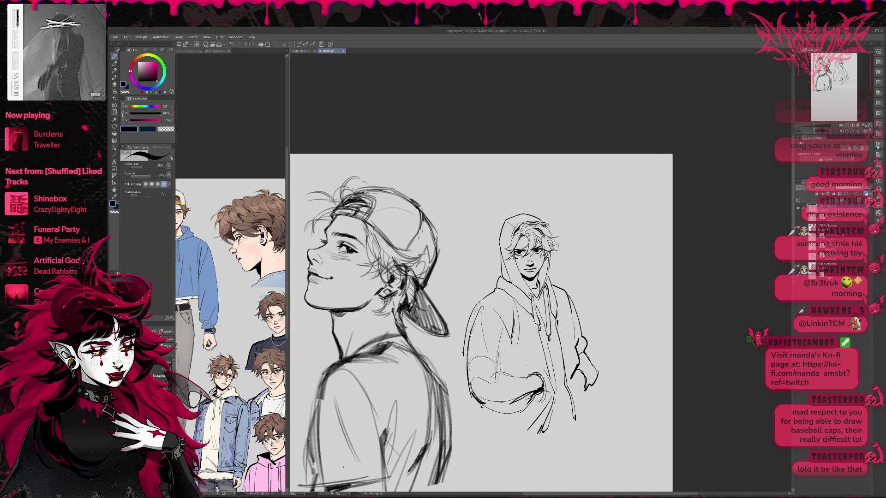
Mirror the canvas, erase the sleeve outline, and sketch new hood, shoulder and sleeve lines.
left_click(865, 131)
left_click_drag(600, 323, 531, 337)
key("e")
mouse_move(528, 419)
left_mouse_down()
mouse_move(544, 402)
mouse_move(540, 328)
mouse_move(552, 368)
left_mouse_up()
left_click_drag(514, 283, 531, 355)
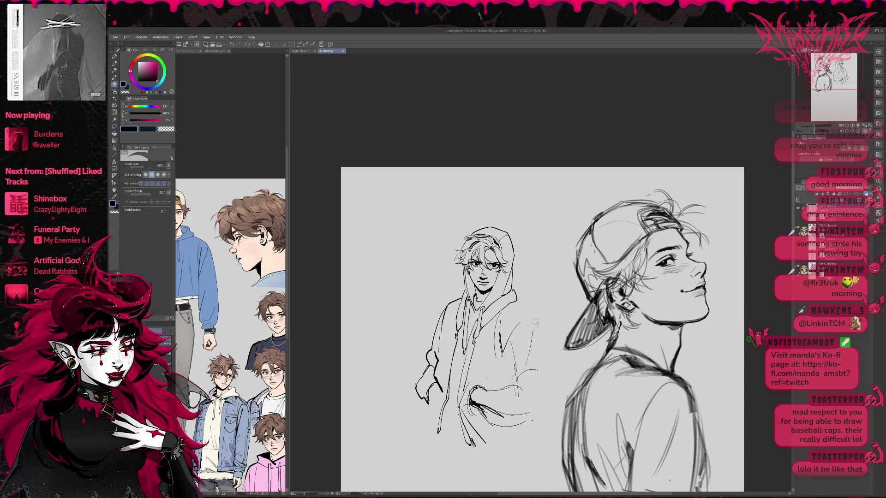
Trim the new sleeve lines and ink fold lines, the shoulder curve and the arm's edge.
mouse_move(516, 394)
left_mouse_down()
mouse_move(514, 349)
mouse_move(528, 342)
mouse_move(523, 416)
left_mouse_up()
key("p")
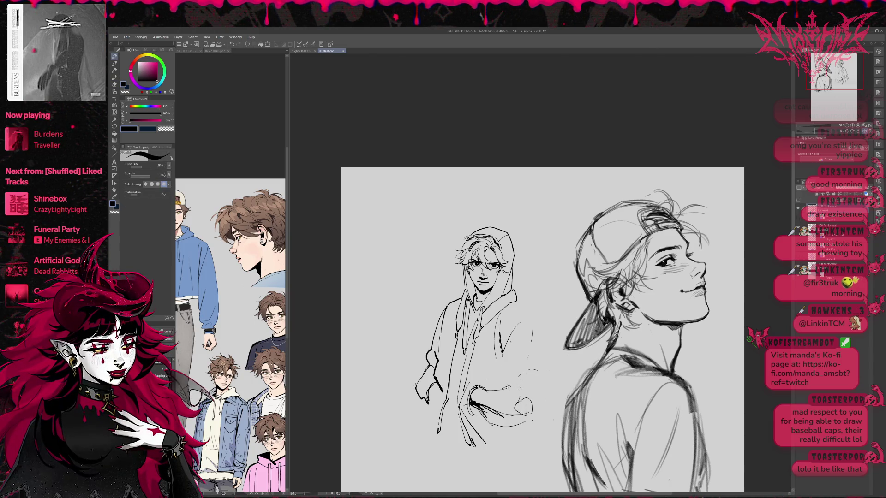
left_click_drag(505, 348, 505, 363)
left_click_drag(499, 340, 506, 355)
mouse_move(497, 316)
left_mouse_down()
mouse_move(526, 307)
mouse_move(539, 333)
left_mouse_up()
left_click_drag(537, 372, 531, 415)
left_click_drag(533, 328, 531, 394)
left_click_drag(526, 321, 541, 380)
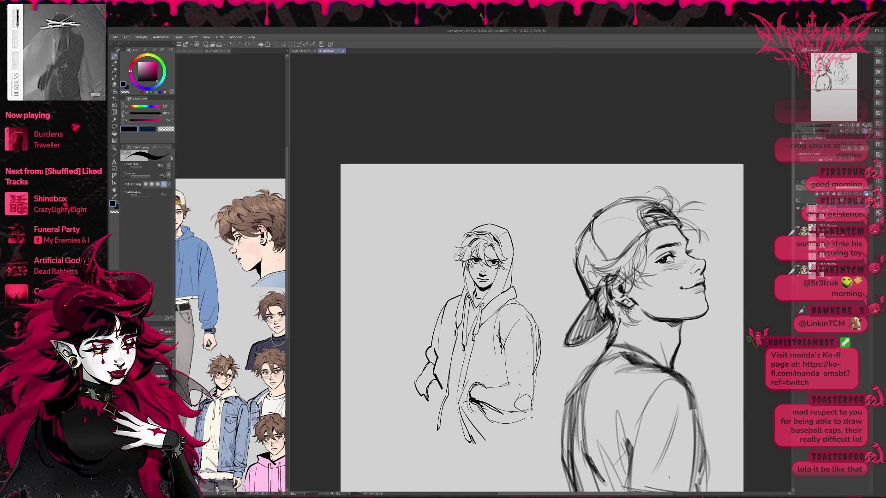
Erase faint sketch lines on the chest, around the pocket and beside the hoodie figure.
left_click_drag(542, 340, 542, 344)
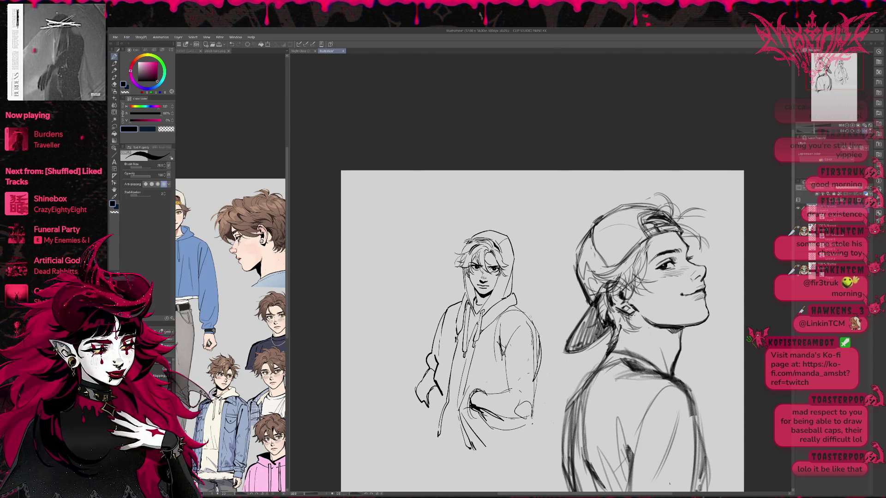
key("e")
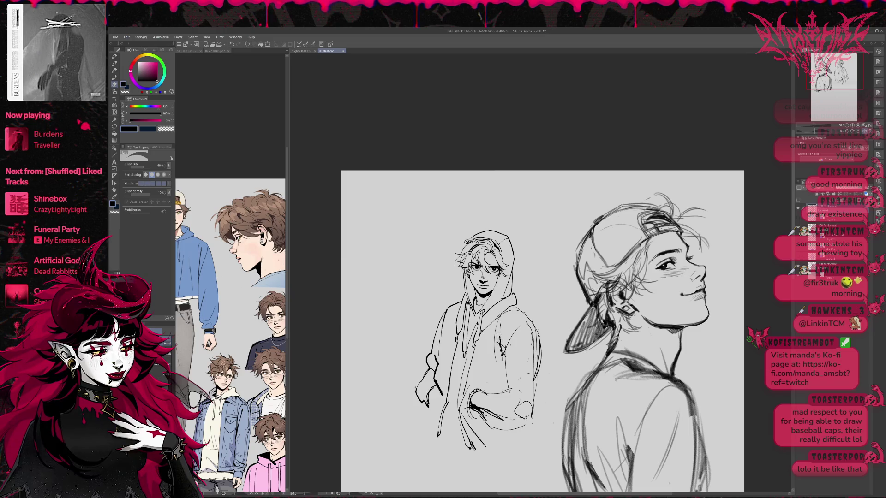
left_click_drag(507, 360, 496, 323)
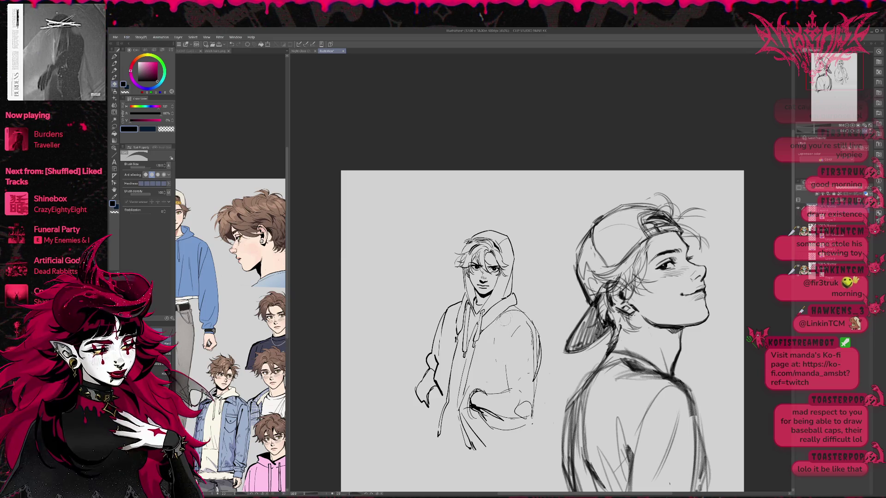
mouse_move(507, 382)
left_mouse_down()
mouse_move(469, 415)
mouse_move(489, 423)
mouse_move(503, 413)
mouse_move(531, 350)
left_mouse_up()
left_click_drag(538, 390, 536, 323)
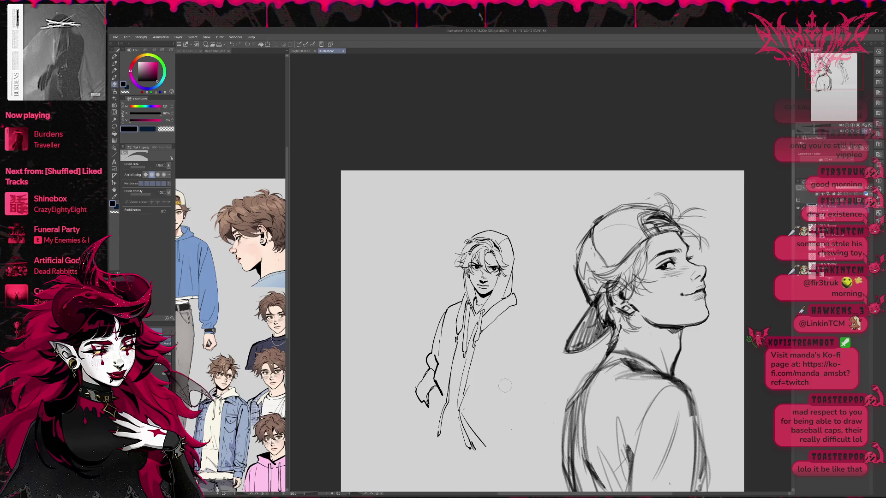
Ink a new shoulder line, show the blue rough sketch, and stroke the hoodie's right side.
key("p")
left_click_drag(513, 308, 542, 325)
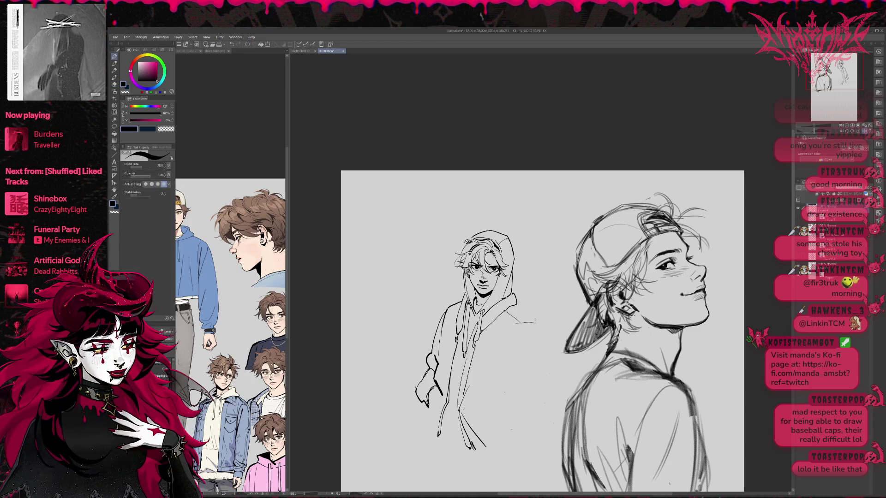
left_click(799, 257)
mouse_move(519, 323)
left_mouse_down()
mouse_move(502, 365)
mouse_move(513, 385)
left_mouse_up()
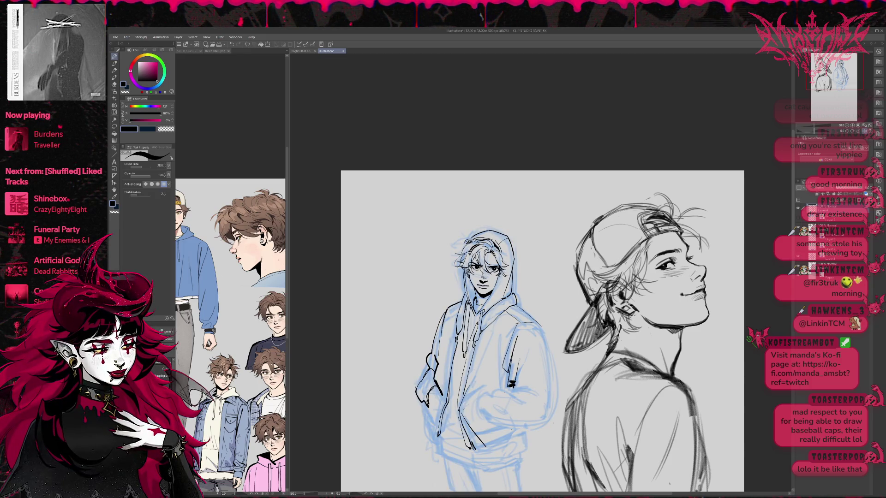
Ink the right sleeve edge, a pocket stroke and short strokes on the hoodie front, undoing one.
left_click_drag(540, 325, 552, 385)
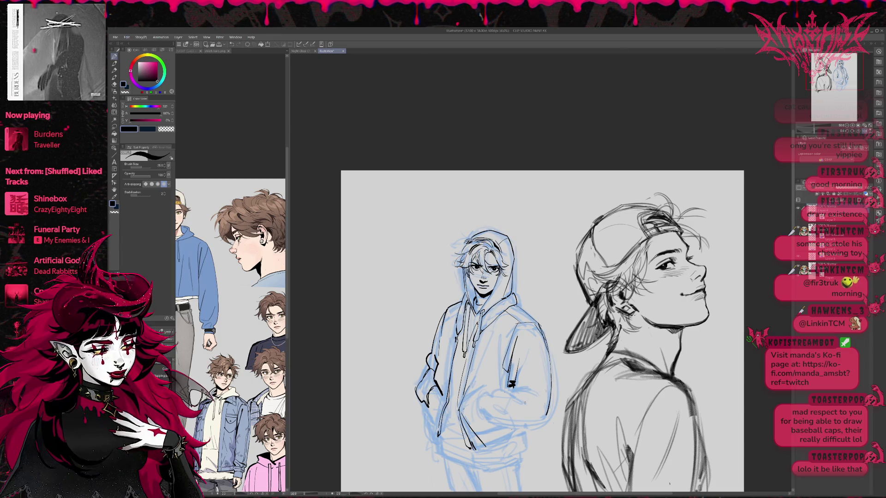
left_click_drag(484, 392, 472, 409)
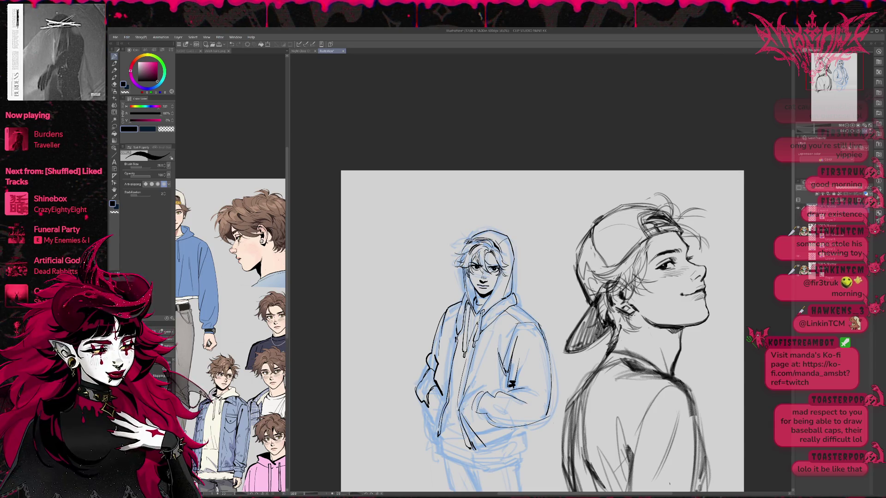
left_click_drag(501, 346, 481, 392)
left_click_drag(492, 360, 483, 394)
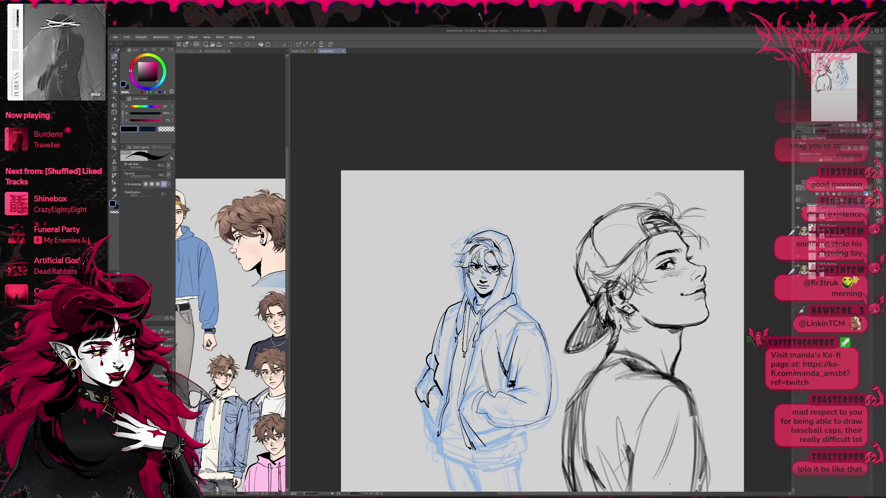
key("ctrl+z")
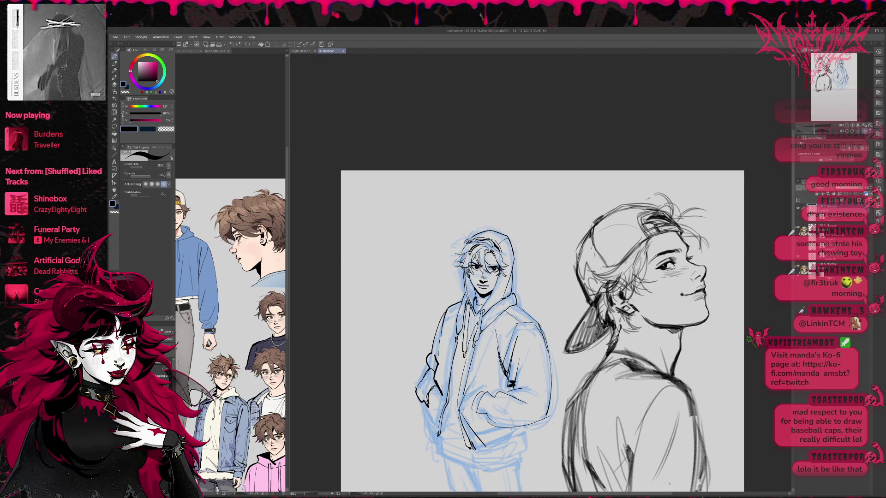
left_click_drag(476, 360, 468, 392)
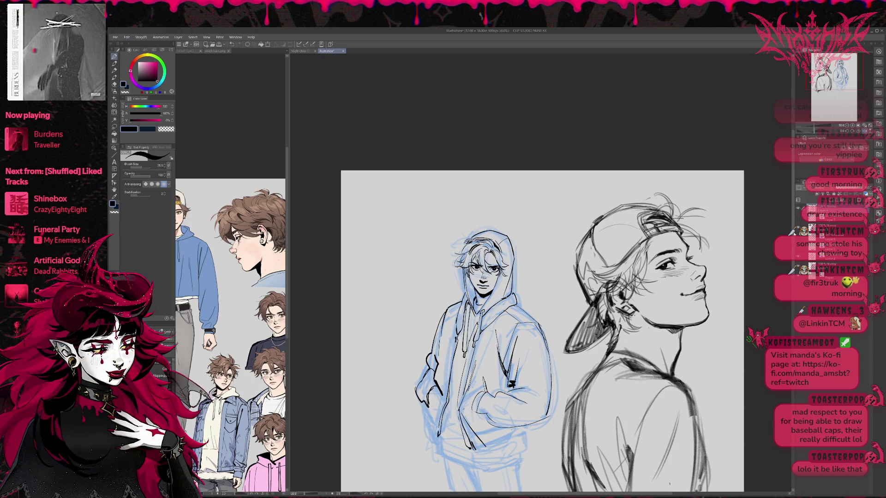
Toggle the sketch layers to compare, leaving the blue rough sketch hidden.
left_click(798, 263)
left_click(798, 256)
left_click(798, 264)
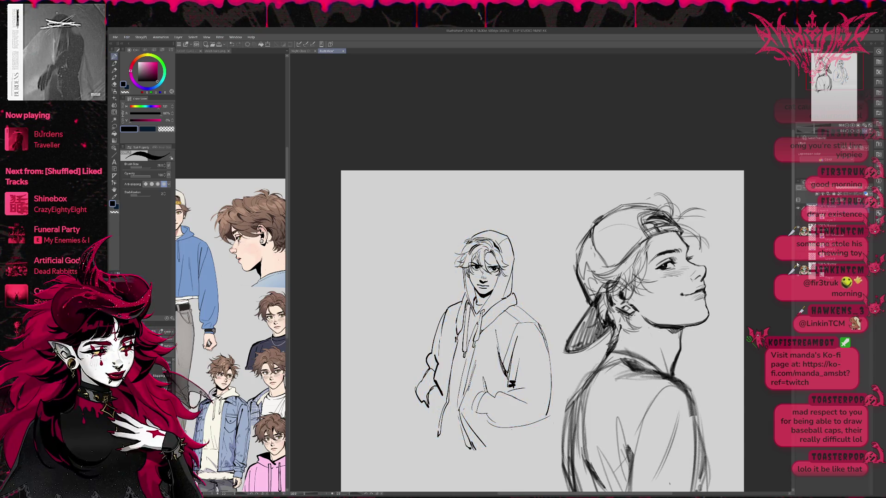
left_click(798, 256)
left_click(799, 257)
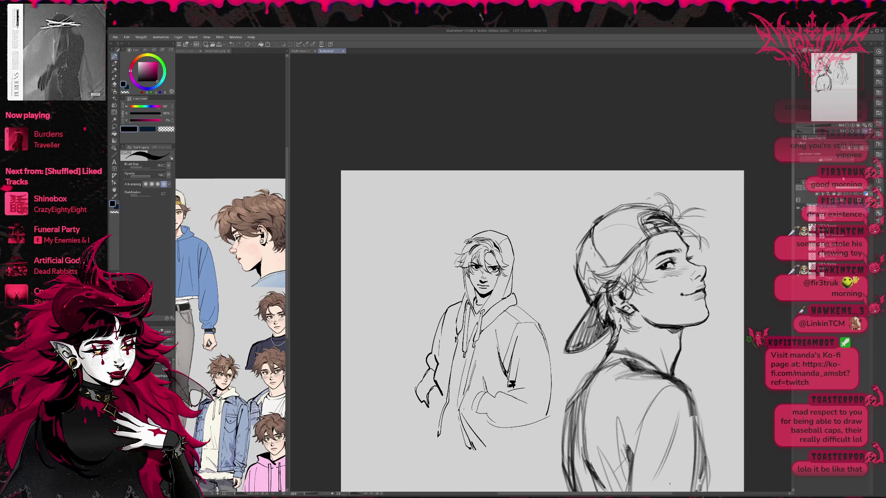
Mirror the canvas, erase faint sketch lines inside the figure, and ink new sleeve and side lines.
key("h")
key("e")
left_click_drag(569, 383, 587, 355)
key("p")
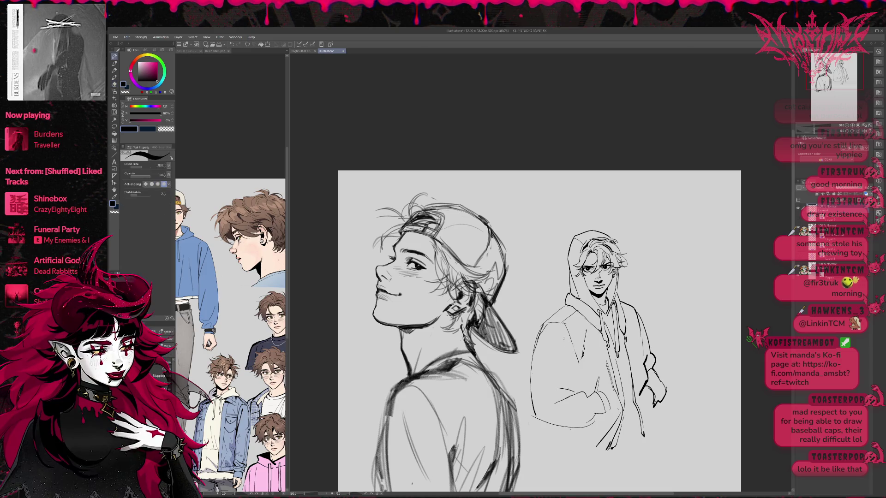
left_click_drag(564, 330, 567, 384)
mouse_move(547, 328)
left_mouse_down()
mouse_move(534, 390)
mouse_move(525, 335)
left_mouse_up()
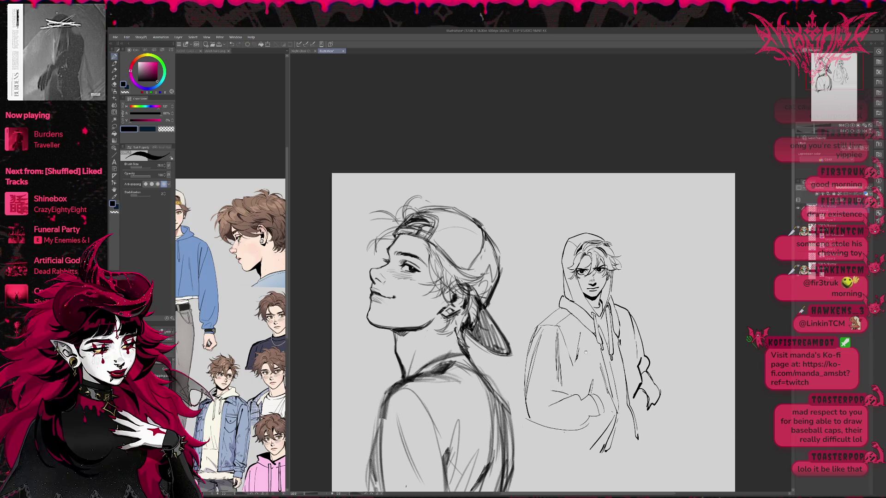
left_click_drag(544, 365, 547, 401)
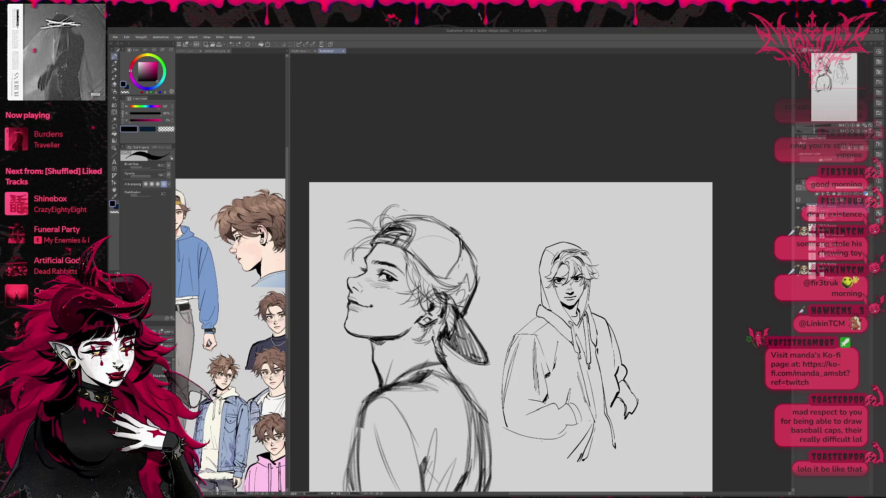
left_click_drag(618, 316, 614, 321)
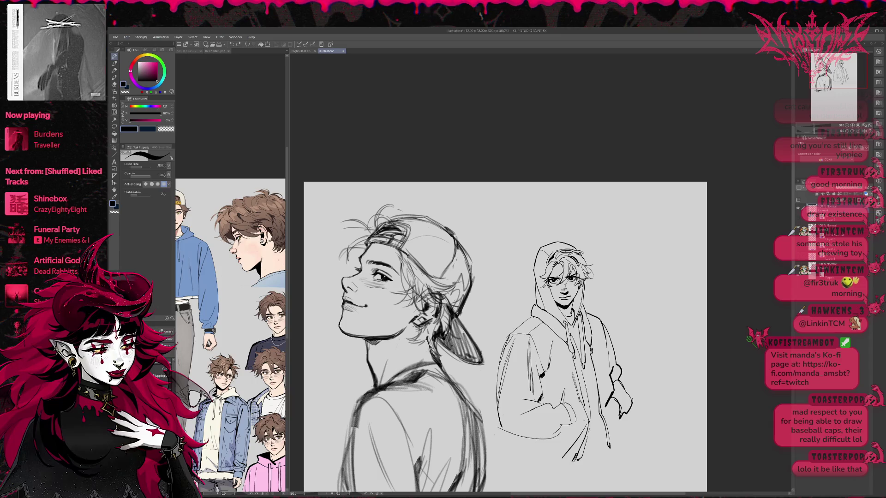
key("e")
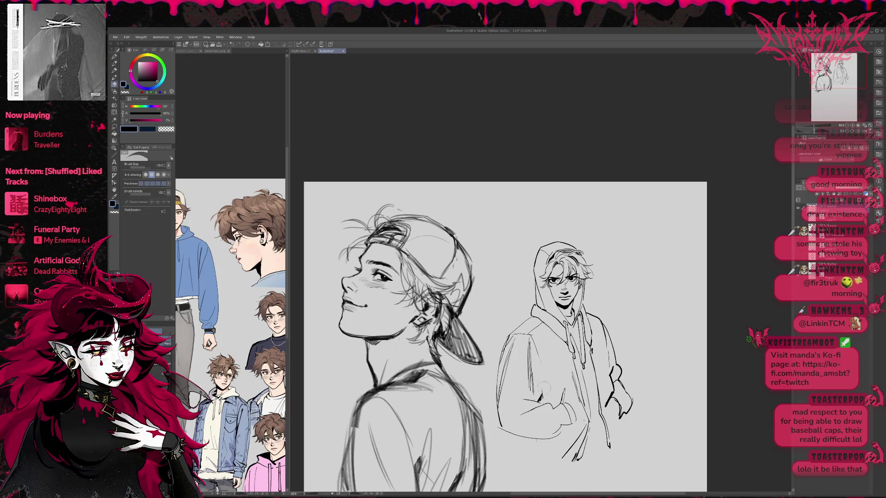
key("p")
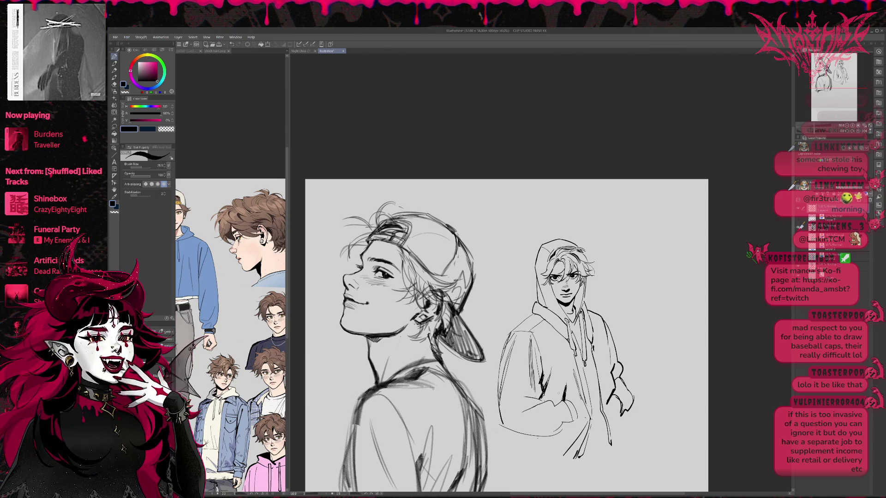
Add a stroke near the hem, erase lines on the right arm, and ink the right shoulder.
key("e")
key("p")
mouse_move(554, 405)
left_mouse_down()
mouse_move(535, 420)
mouse_move(553, 407)
mouse_move(570, 422)
left_mouse_up()
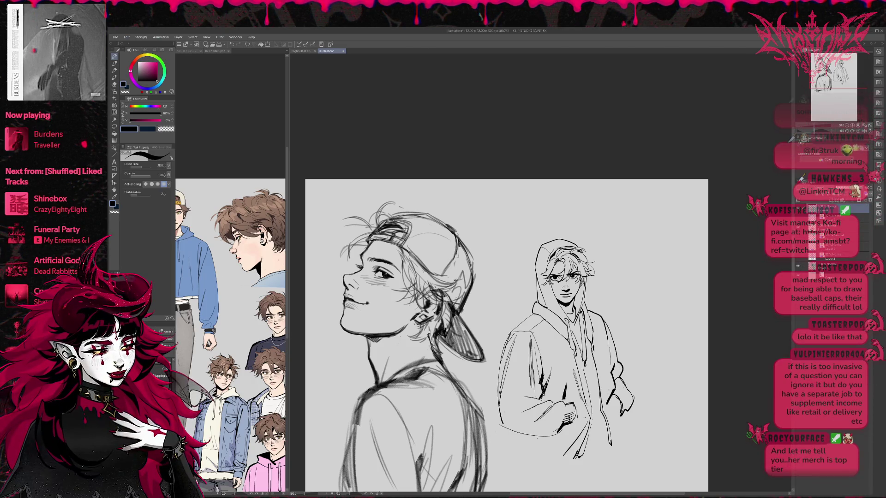
key("e")
mouse_move(605, 389)
left_mouse_down()
mouse_move(622, 416)
mouse_move(619, 437)
left_mouse_up()
key("p")
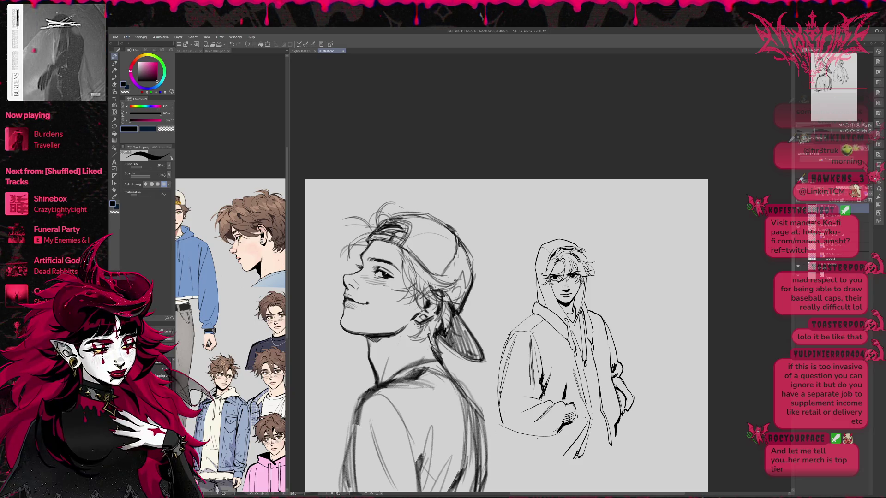
left_click_drag(588, 311, 606, 321)
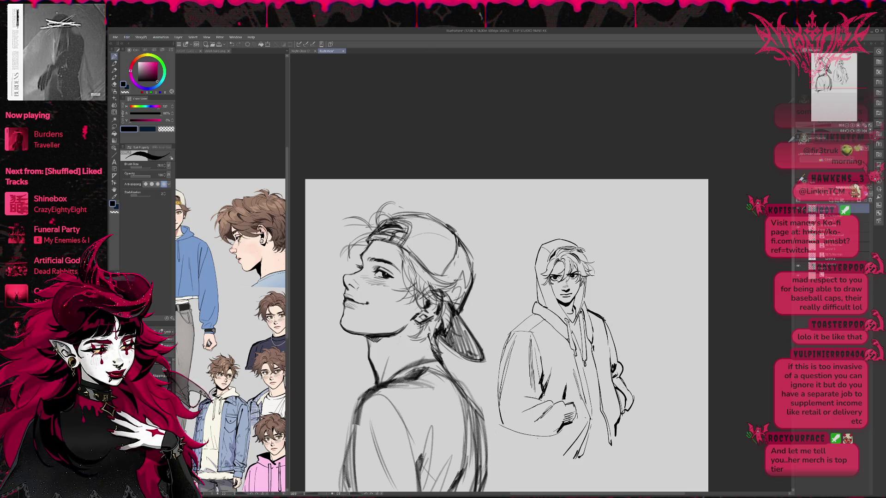
Redraw the left shoulder and upper arm, undoing rejected strokes, and touch up the hood's edge.
key("e")
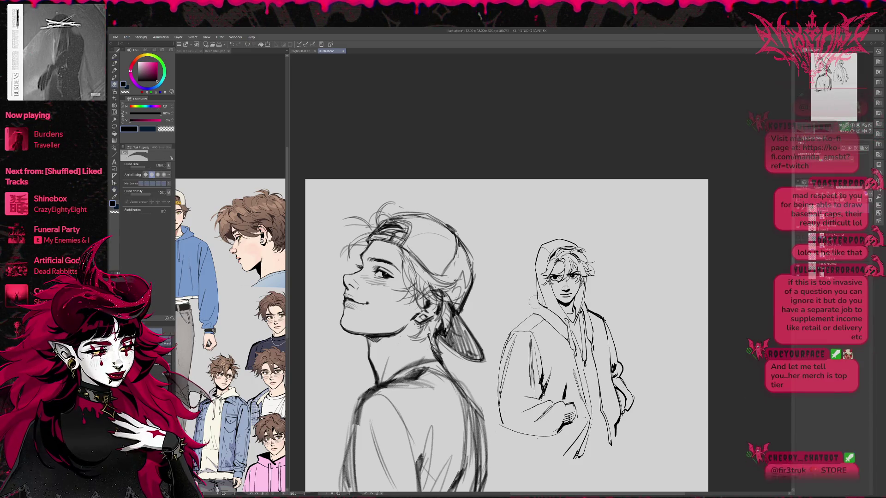
key("p")
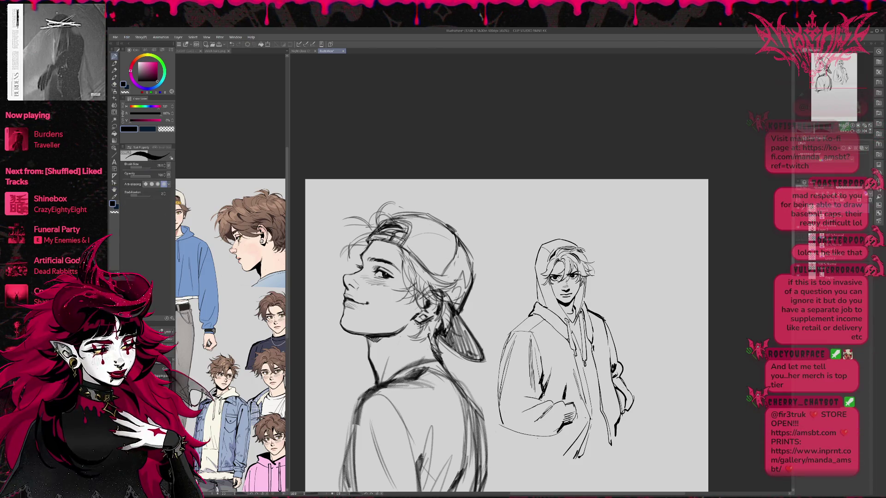
mouse_move(533, 314)
left_mouse_down()
mouse_move(511, 335)
mouse_move(499, 385)
mouse_move(512, 331)
mouse_move(499, 371)
left_mouse_up()
key("e")
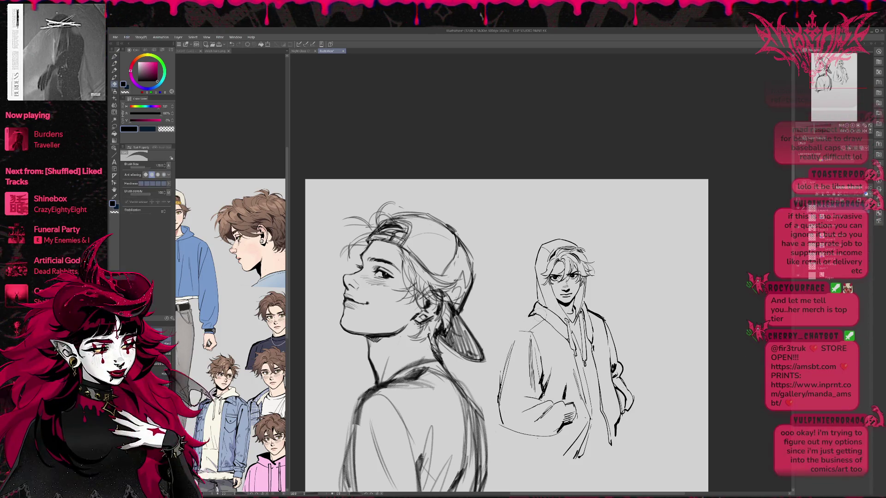
key("p")
left_click_drag(511, 333, 532, 316)
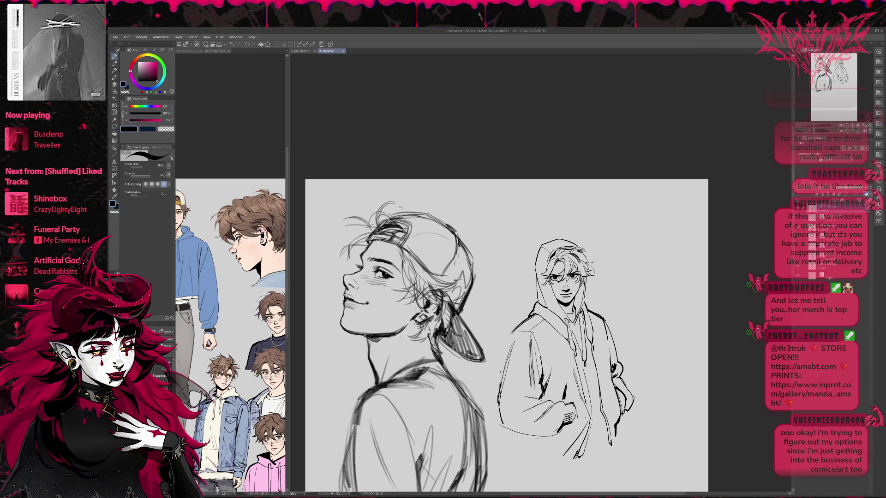
key("ctrl+z")
left_click_drag(510, 331, 532, 316)
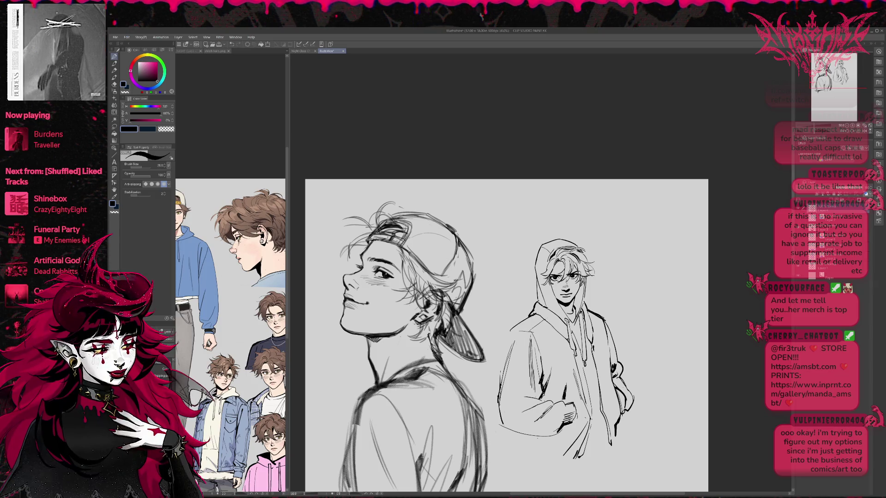
key("ctrl+z")
mouse_move(503, 364)
left_mouse_down()
mouse_move(536, 317)
mouse_move(499, 401)
left_mouse_up()
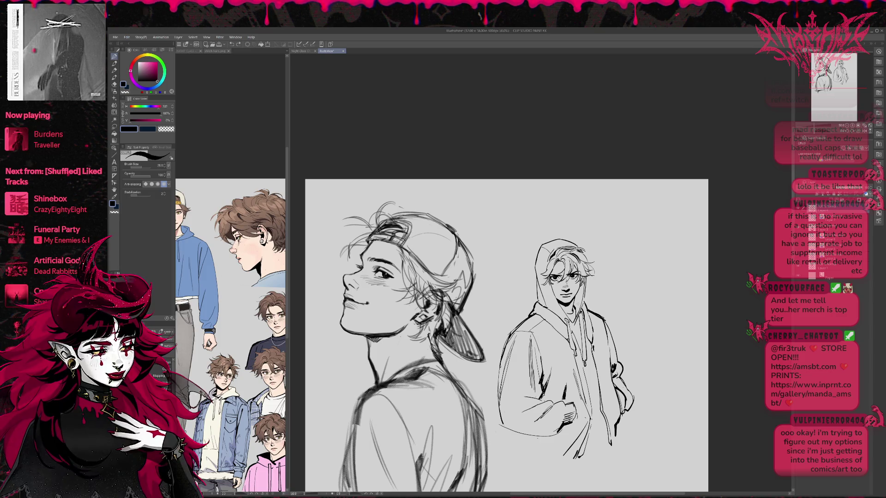
key("ctrl+z")
key("ctrl+z")
left_click_drag(538, 299, 533, 314)
Flip the canvas back to normal and hatch vertical shading lines on the hoodie's sleeve and chest.
key("h")
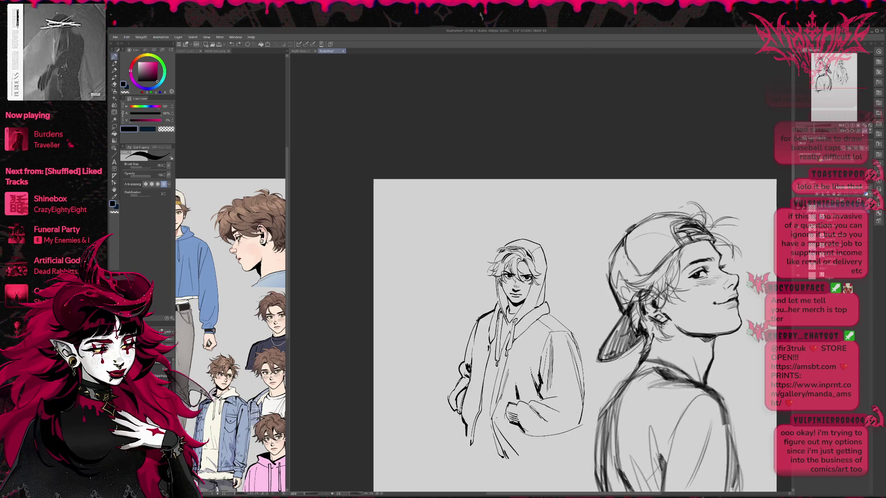
left_click_drag(528, 300, 538, 325)
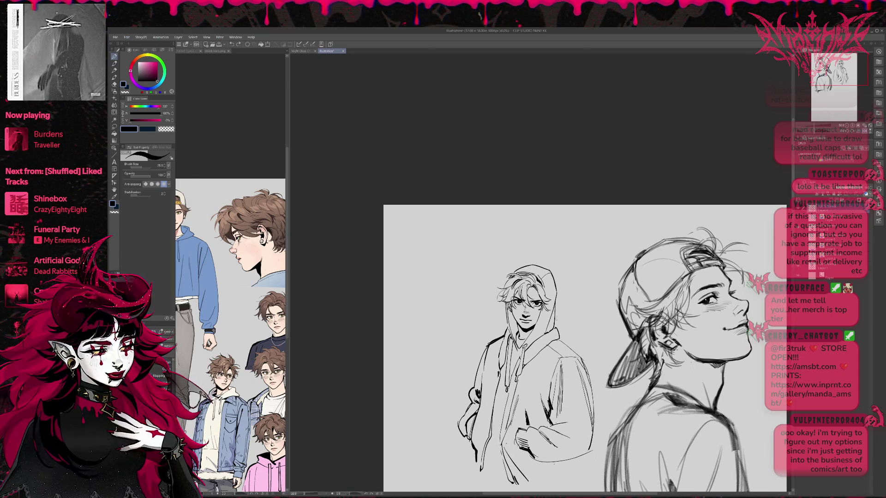
key("e")
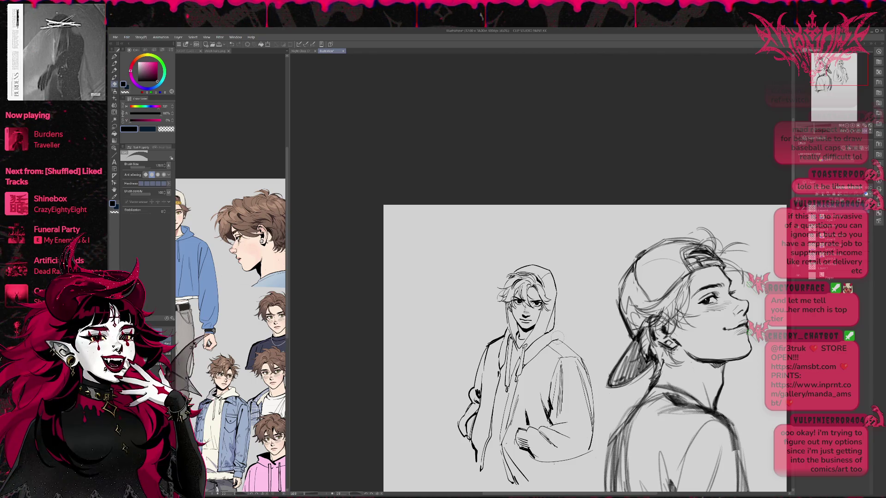
key("p")
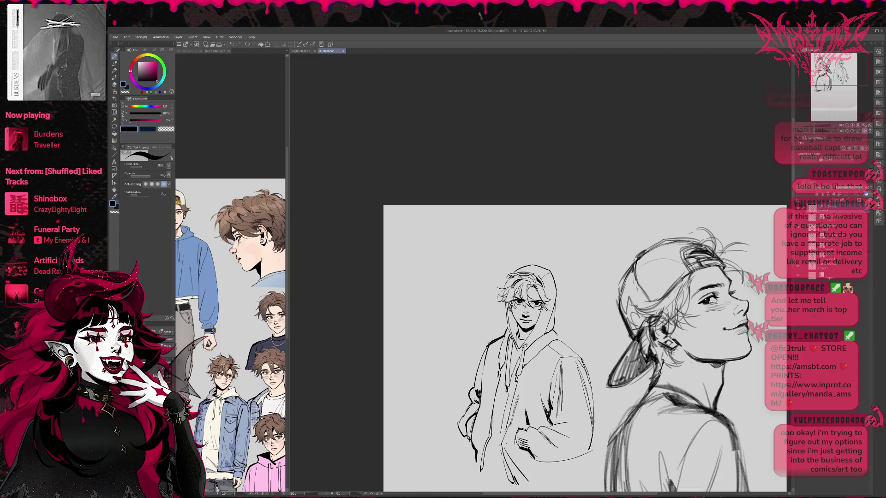
left_click_drag(581, 346, 578, 337)
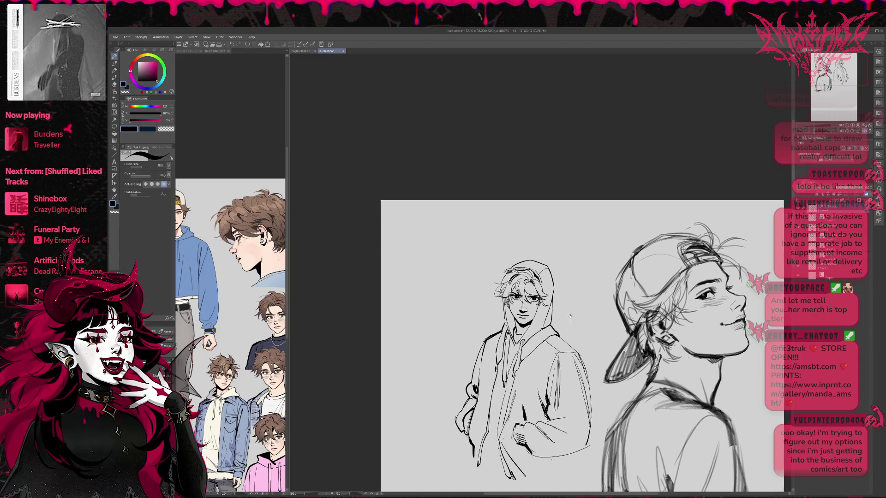
key("e")
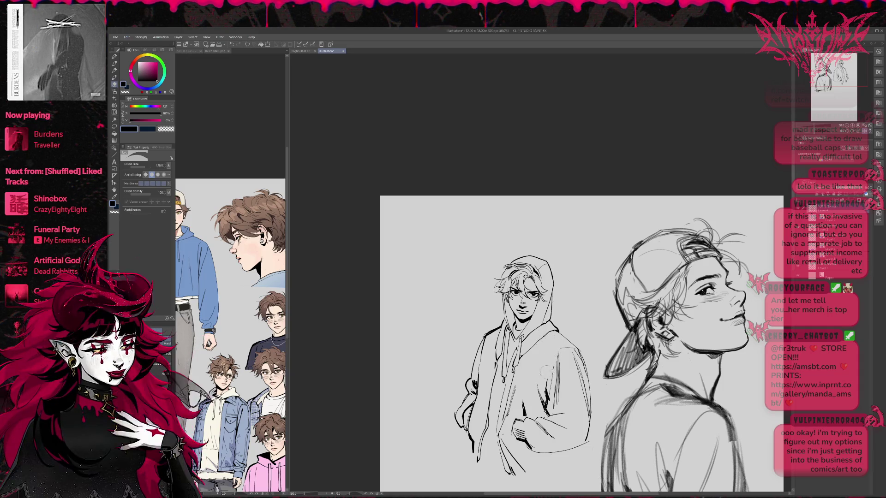
key("p")
left_click_drag(542, 348, 544, 380)
left_click_drag(549, 350, 544, 386)
left_click_drag(550, 366, 547, 391)
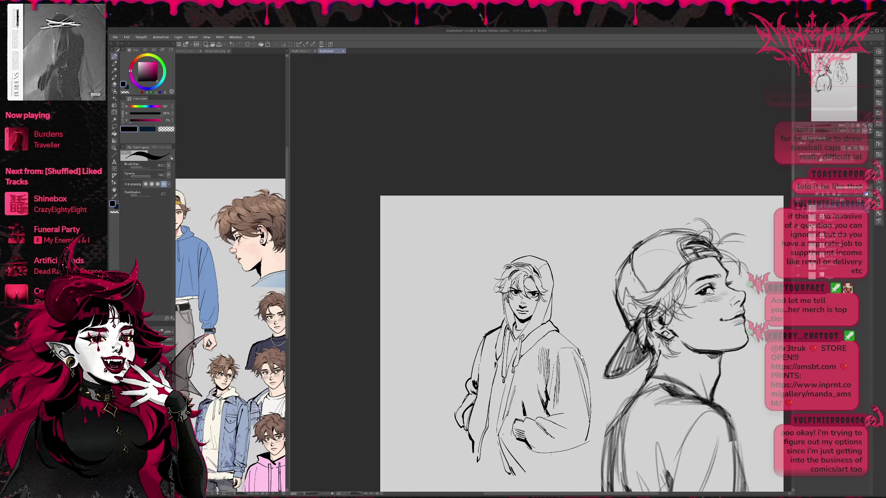
left_click_drag(572, 316, 577, 316)
key("e")
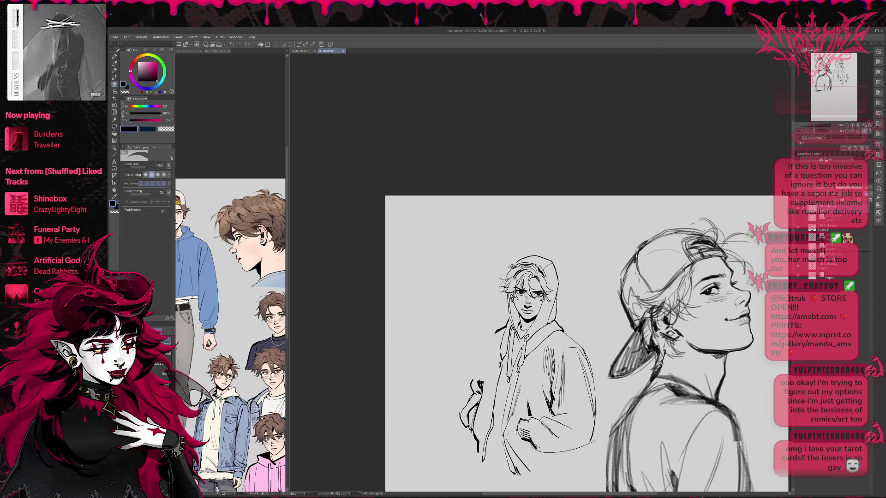
Mirror the canvas and ink short lines along the hoodie's right edge.
key("h")
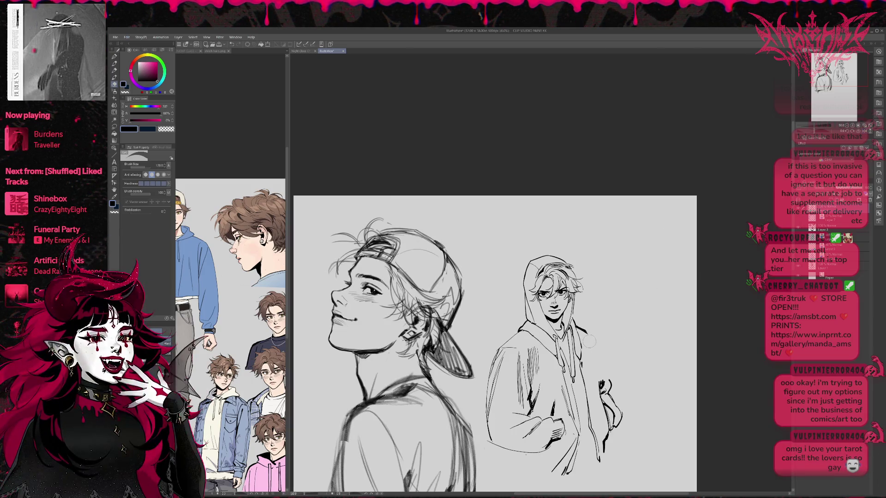
key("p")
left_click_drag(599, 384, 599, 354)
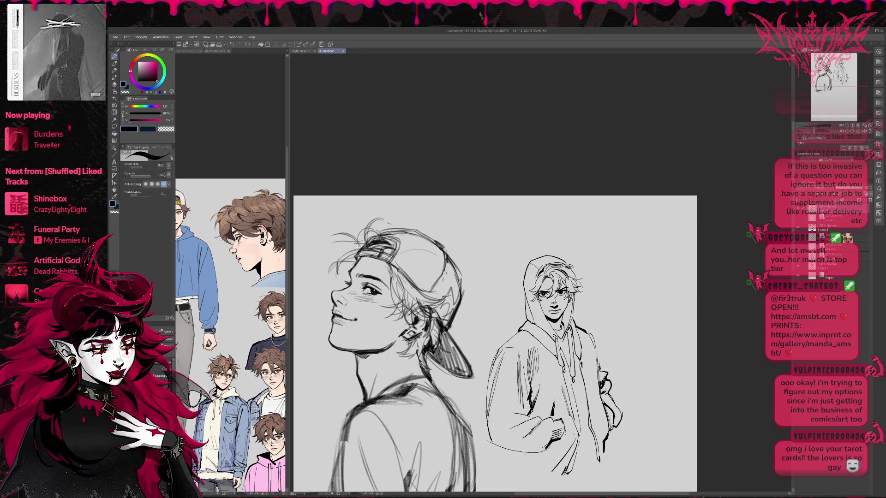
left_click_drag(595, 342, 602, 376)
key("e")
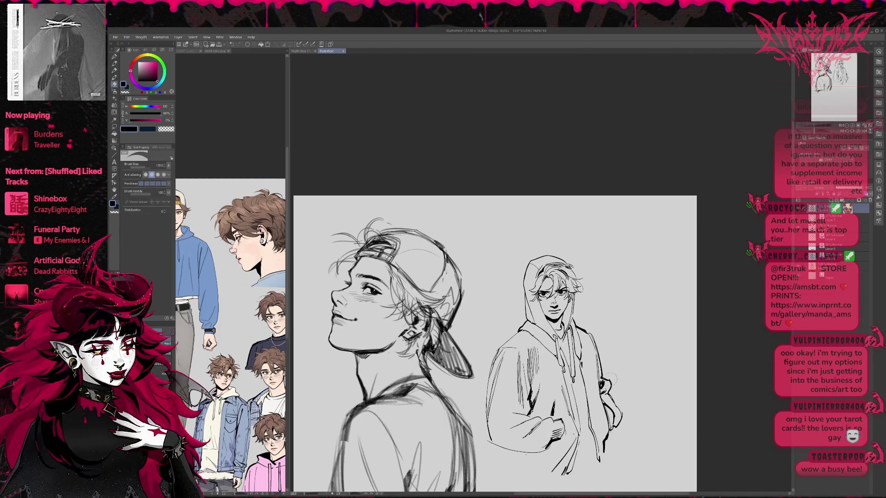
key("p")
Erase lines on the figure's right side and show the blue rough sketch again.
left_click_drag(617, 359, 621, 335)
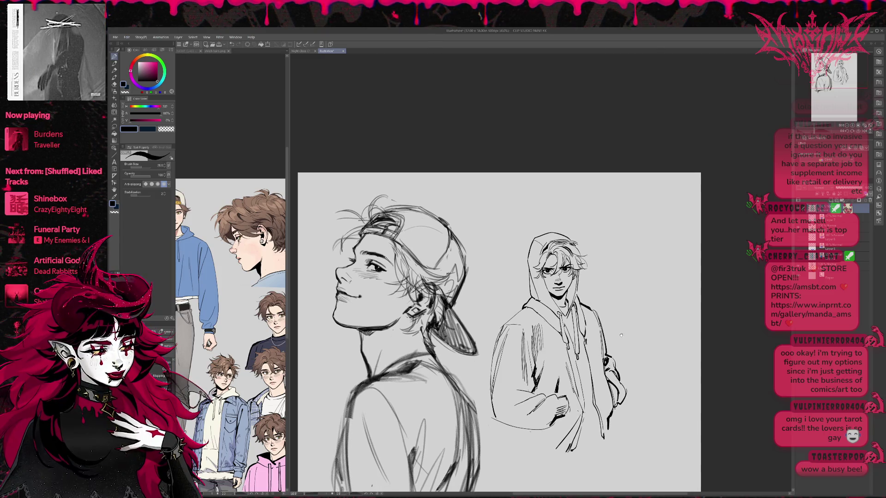
key("e")
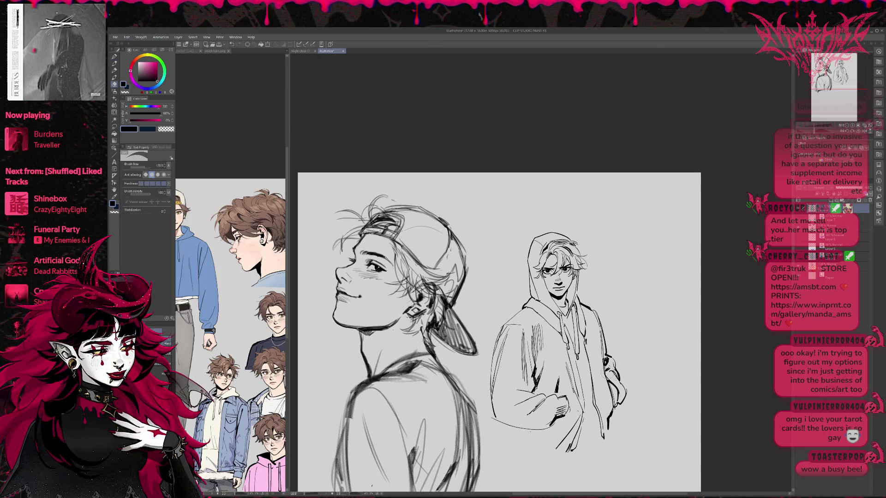
left_click_drag(626, 383, 623, 400)
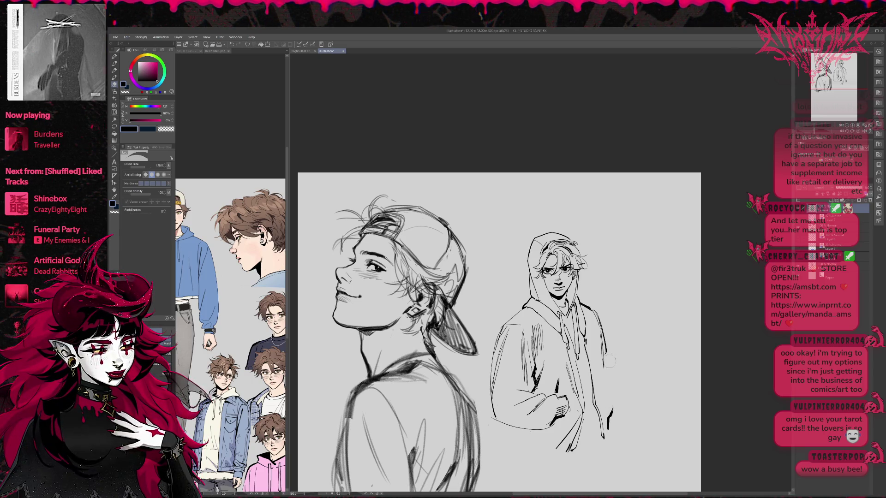
key("p")
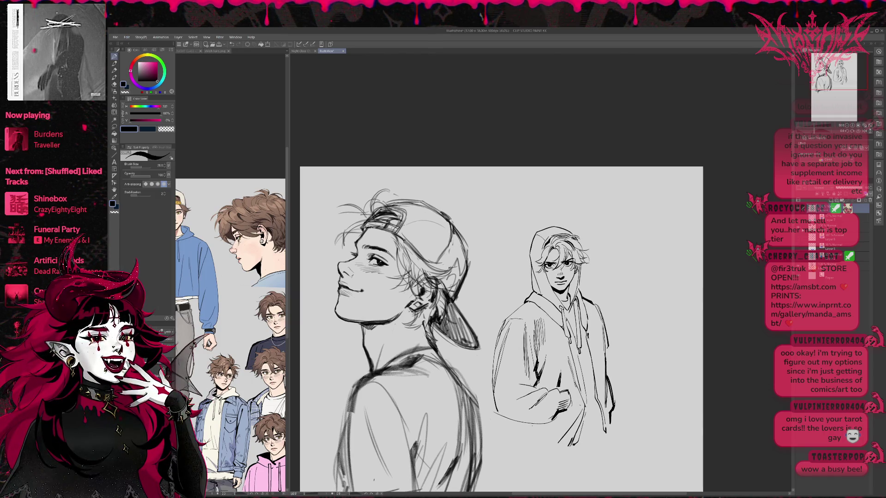
left_click_drag(578, 253, 573, 276)
left_click(799, 259)
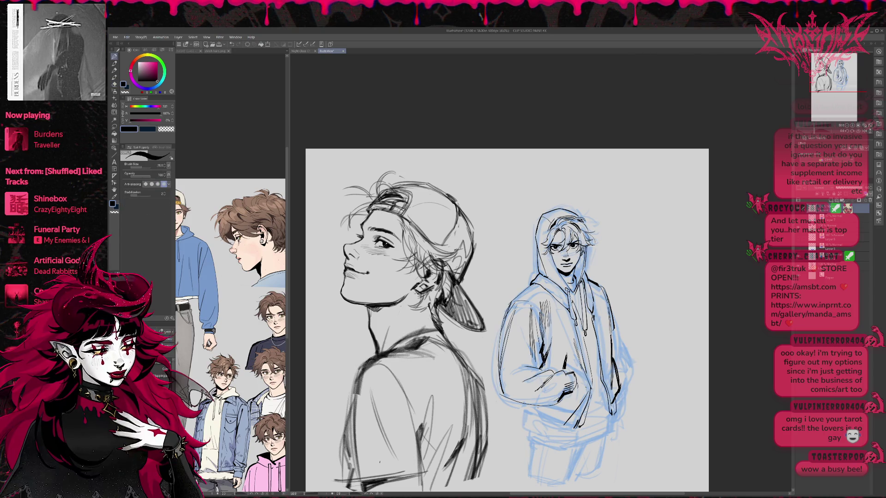
Ink the hoodie's lower hem and a line near the lower hand, undoing a stray stroke.
key("e")
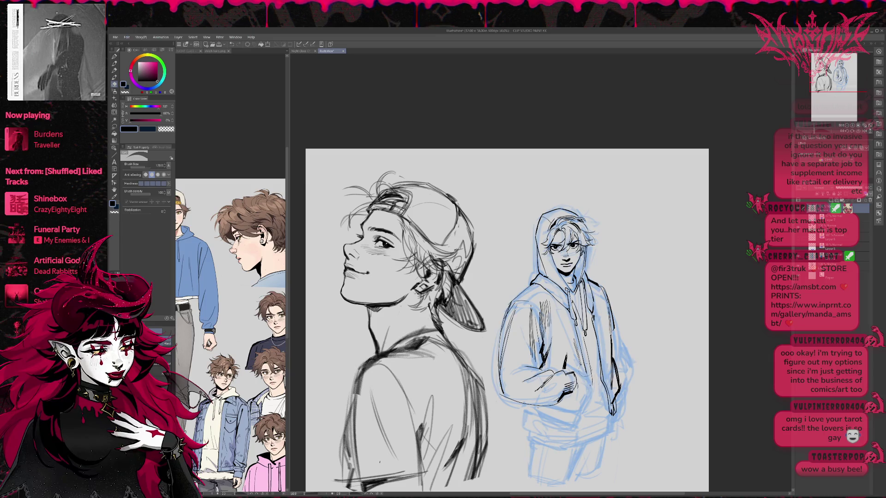
key("p")
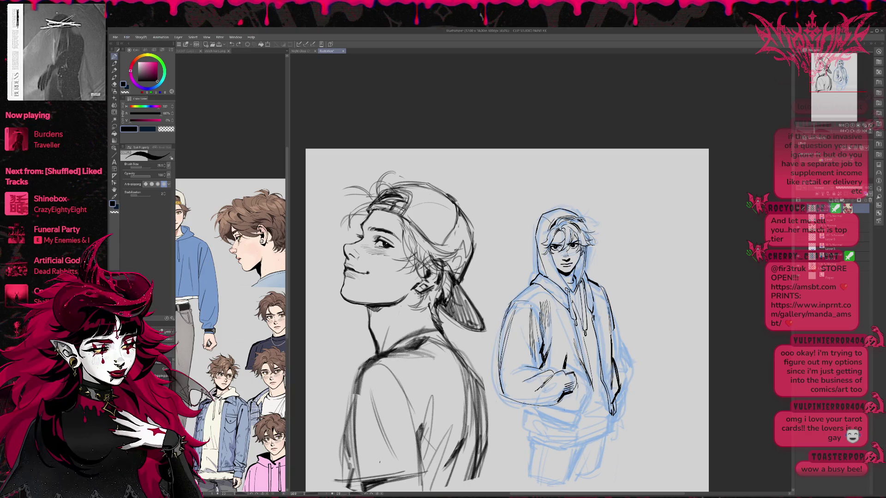
left_click_drag(573, 409, 595, 397)
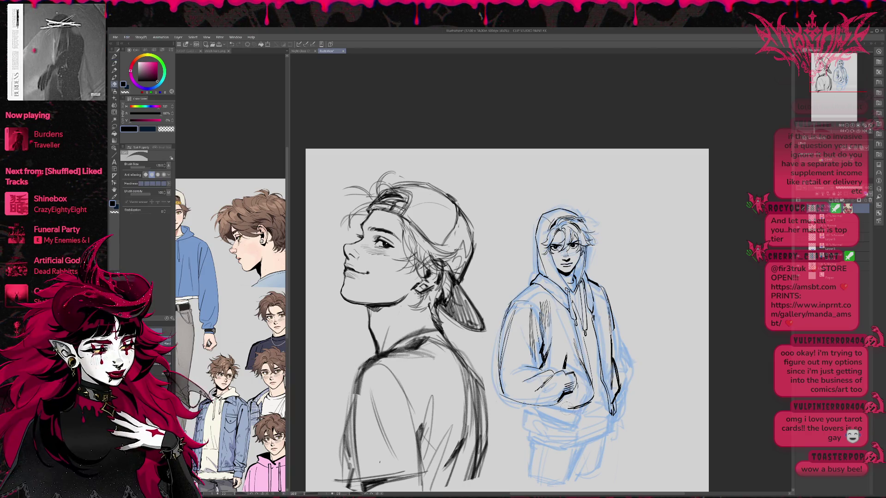
left_click_drag(573, 409, 591, 402)
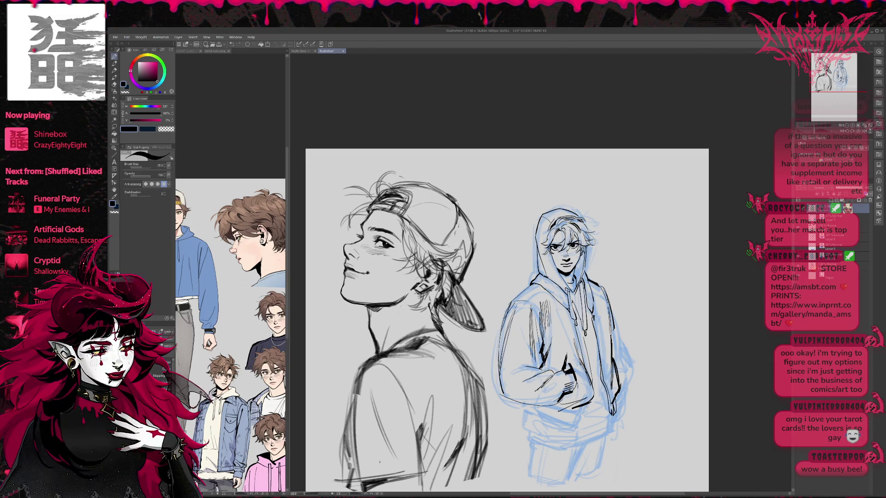
mouse_move(550, 414)
left_mouse_down()
mouse_move(577, 407)
mouse_move(564, 418)
left_mouse_up()
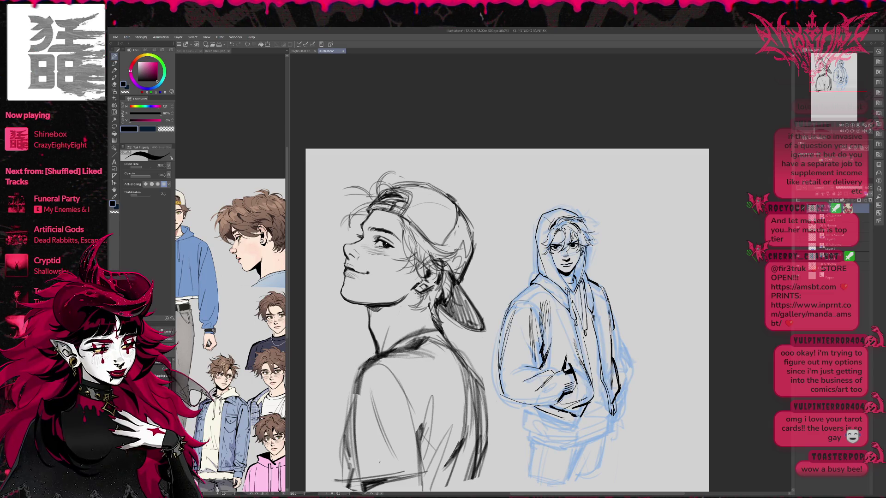
key("ctrl+z")
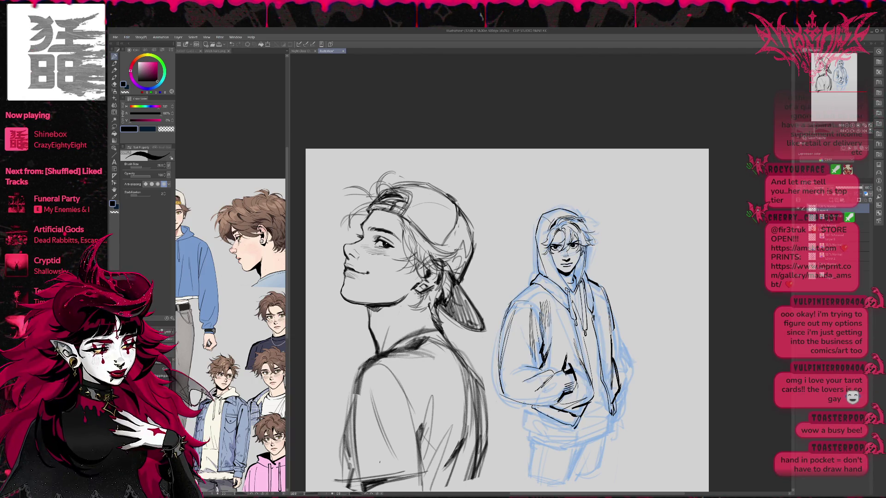
key("ctrl+z")
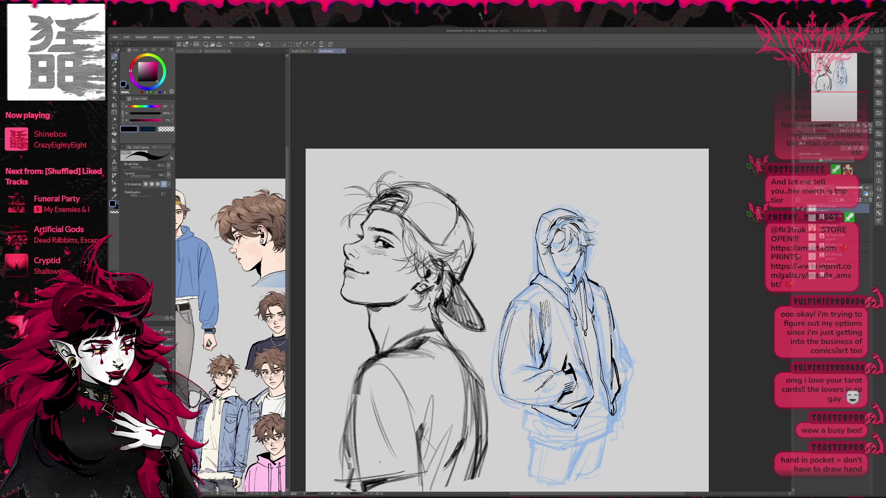
key("ctrl+y")
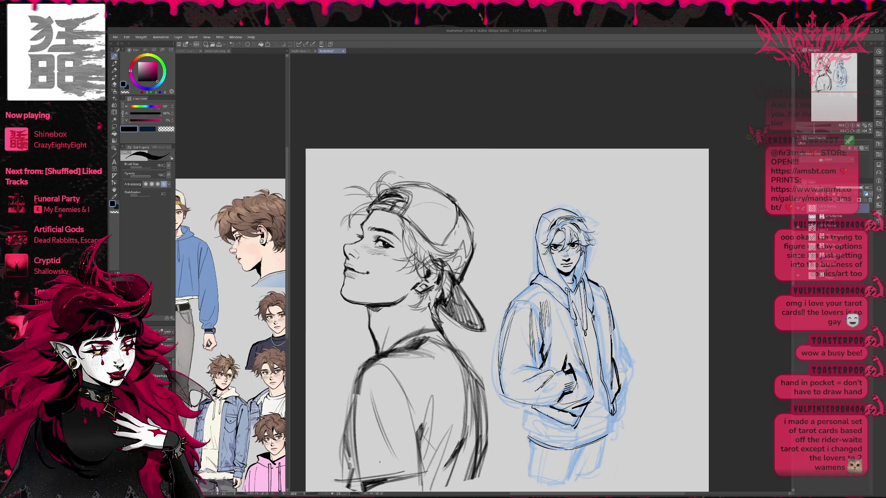
Ink the figure's lower legs and the hoodie's bottom hem, undoing stray lower-left strokes.
left_click_drag(531, 448, 531, 465)
left_click_drag(580, 452, 571, 477)
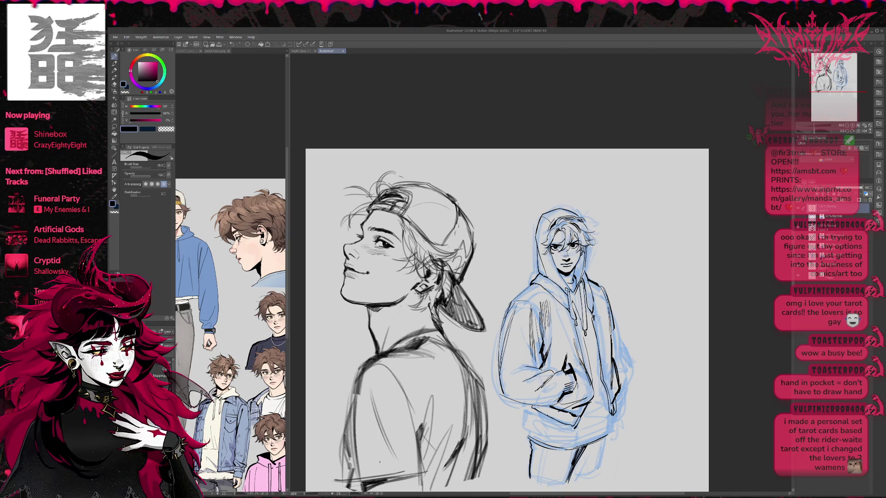
left_click_drag(607, 436, 599, 466)
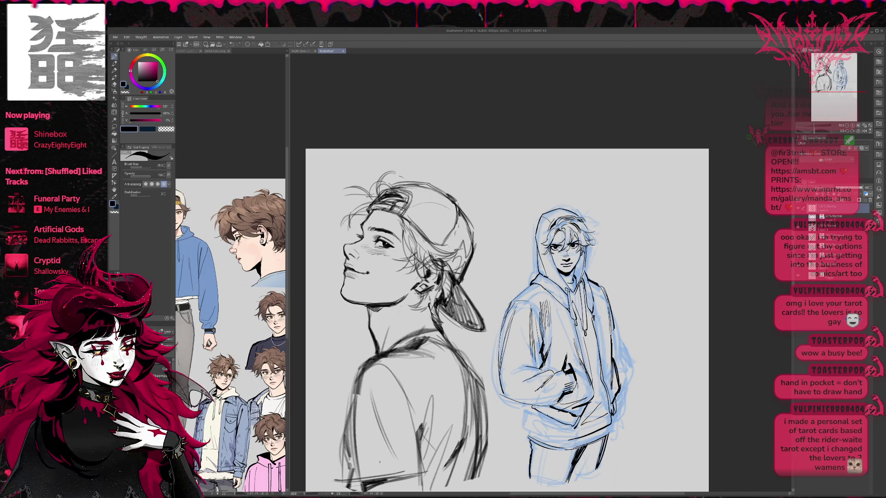
left_click_drag(571, 441, 530, 430)
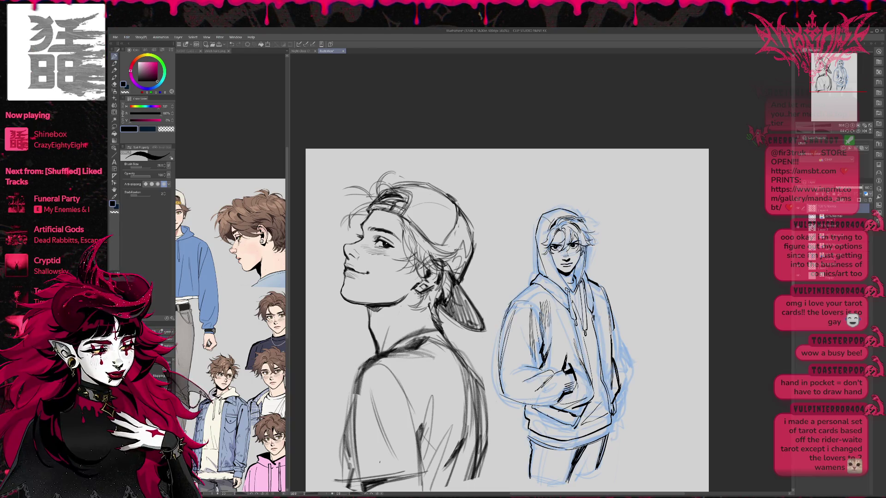
key("ctrl+z")
left_click_drag(522, 415, 530, 423)
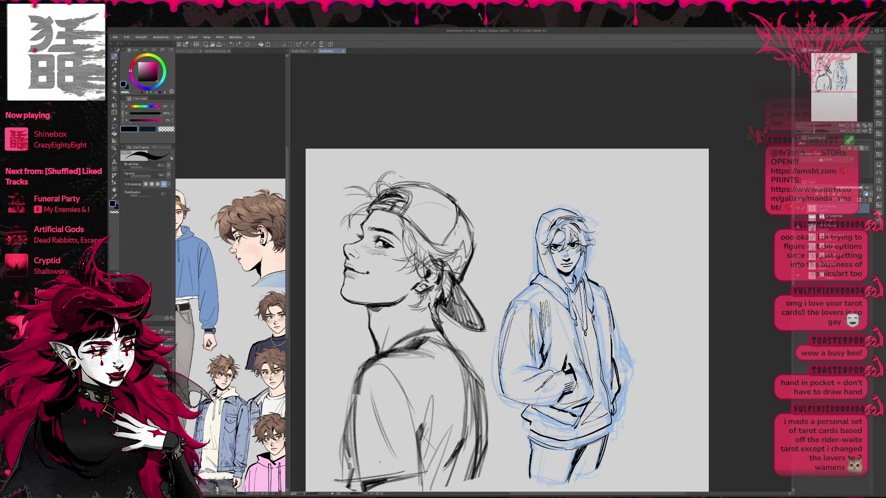
key("ctrl+z")
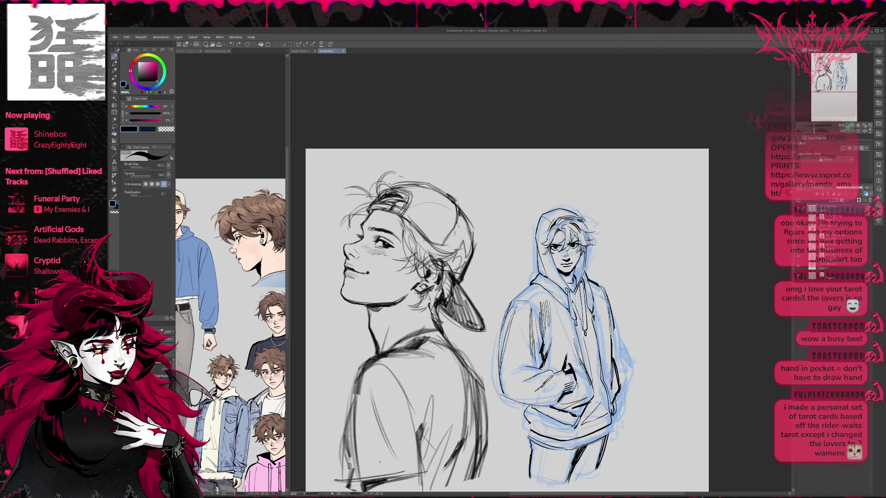
key("ctrl+z")
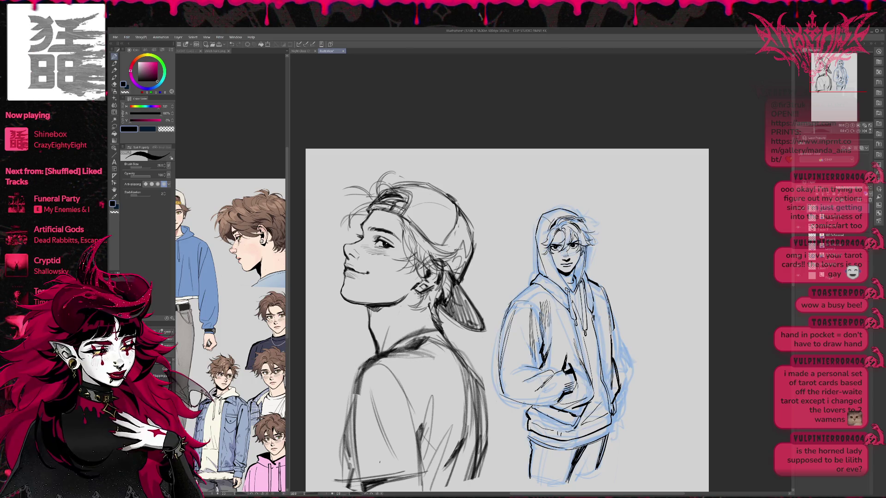
Erase the hoodie pocket lines and mirror the canvas view.
key("e")
mouse_move(527, 406)
left_mouse_down()
mouse_move(538, 419)
mouse_move(580, 429)
left_mouse_up()
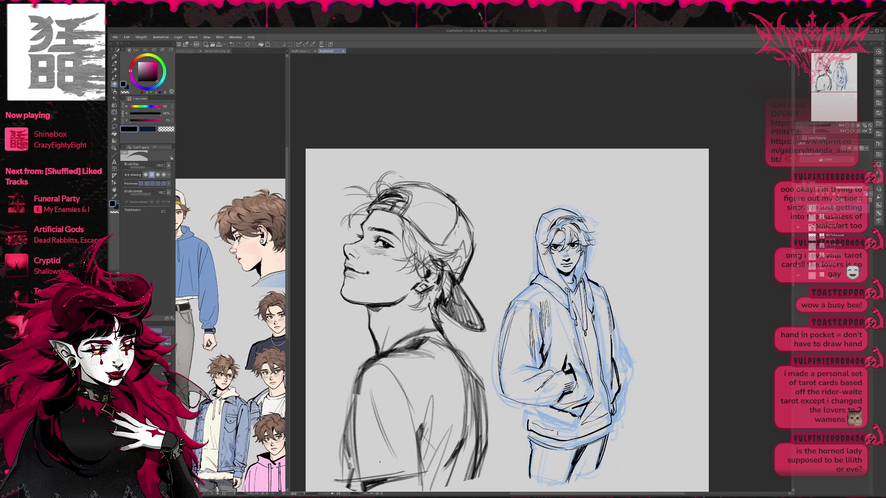
left_click(865, 131)
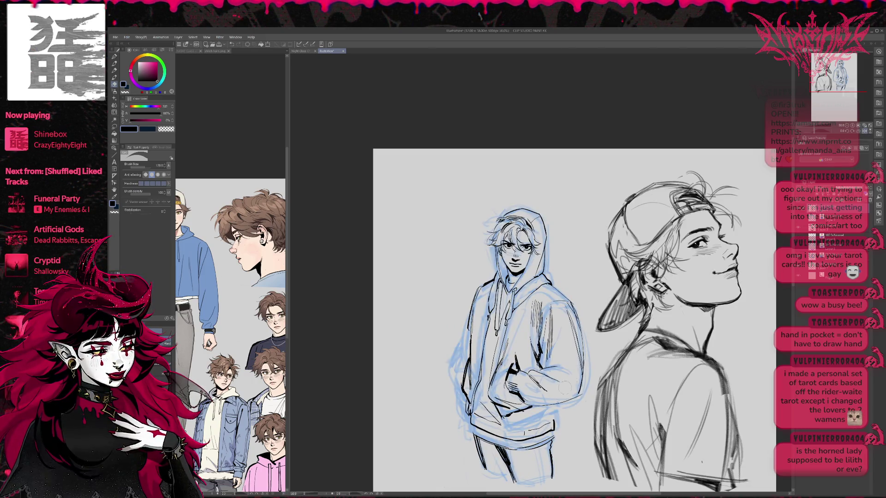
Ink short hatch lines along the bottom of the hoodie.
left_click_drag(524, 426, 549, 433)
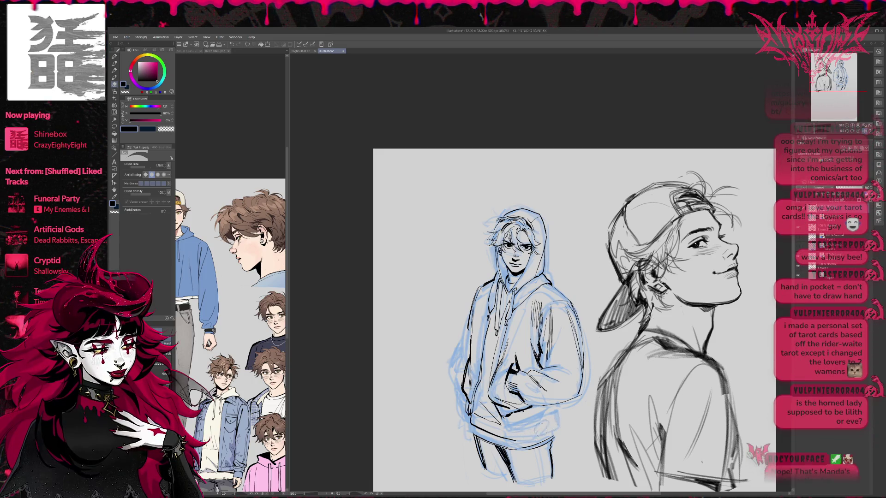
key("p")
left_click_drag(513, 436, 547, 429)
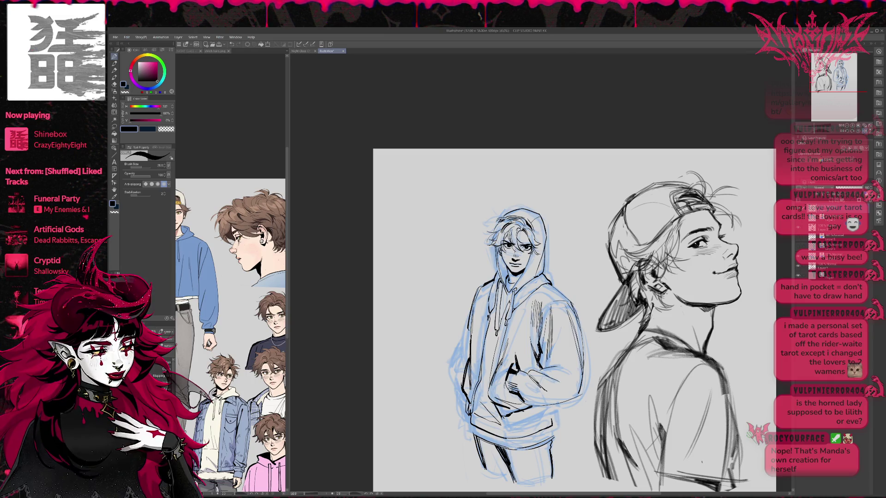
left_click_drag(503, 427, 533, 421)
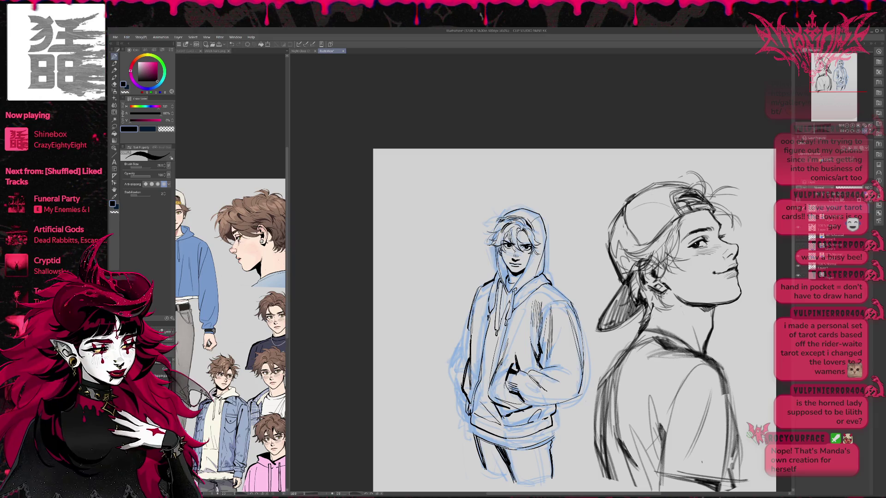
Erase the sketch lines just below the hoodie bottom.
key("e")
left_click_drag(517, 448, 540, 443)
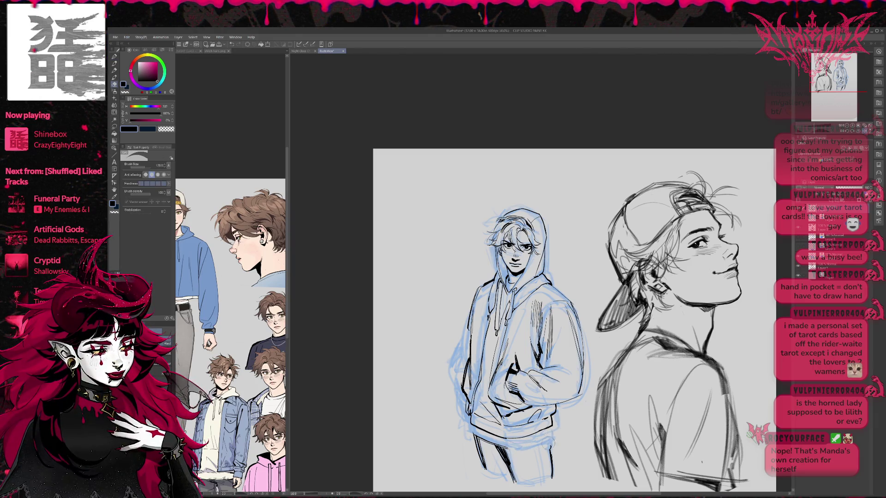
key("p")
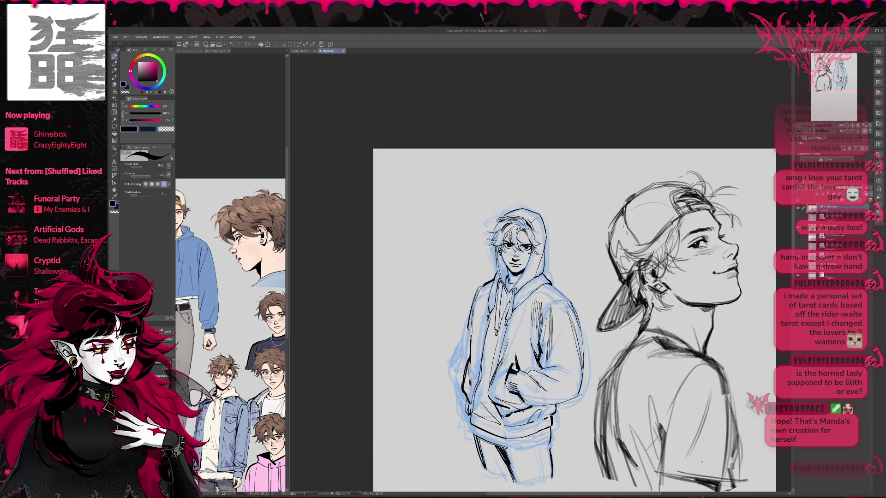
Tilt the view slightly and ink short strokes at the hoodie's lower right.
key("r")
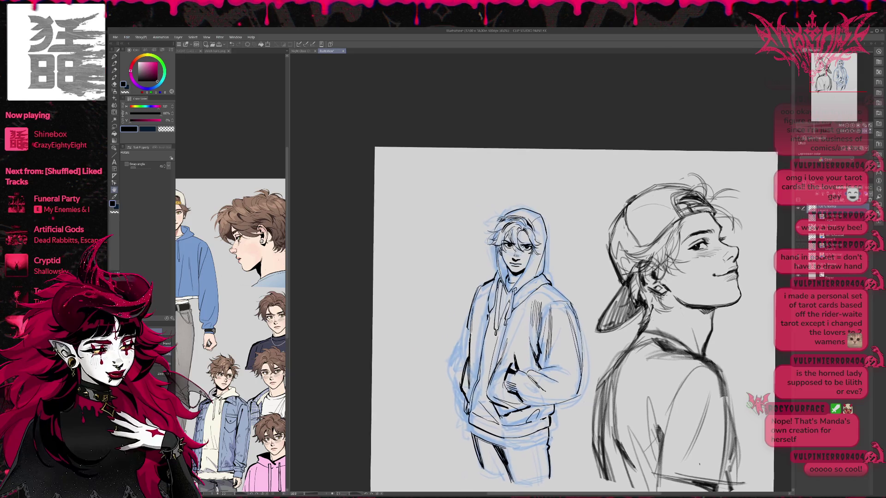
key("p")
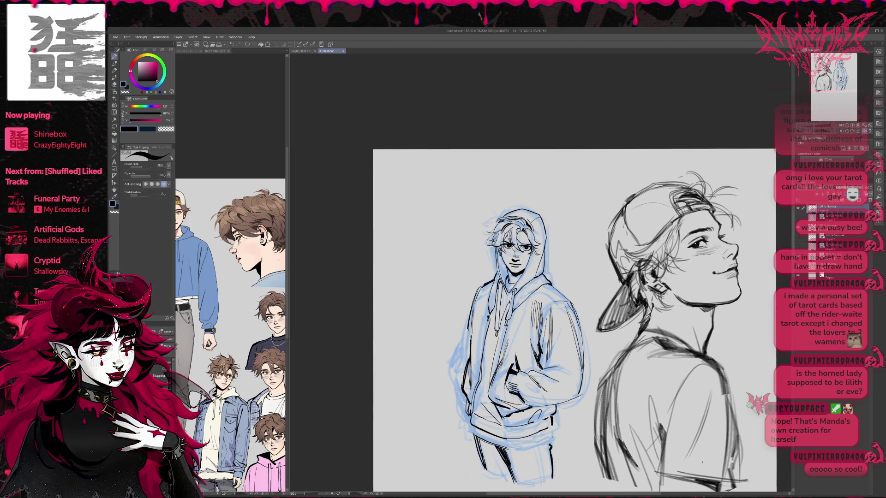
key("e")
key("p")
left_click_drag(550, 424, 549, 445)
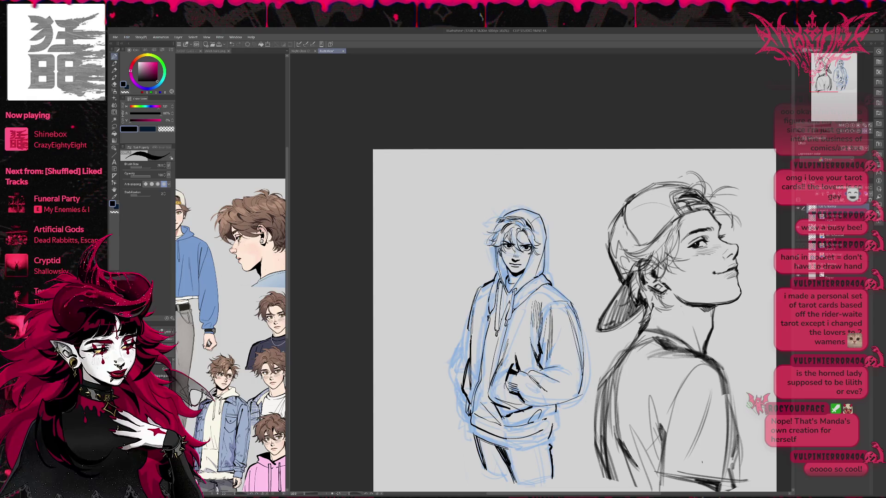
key("e")
key("p")
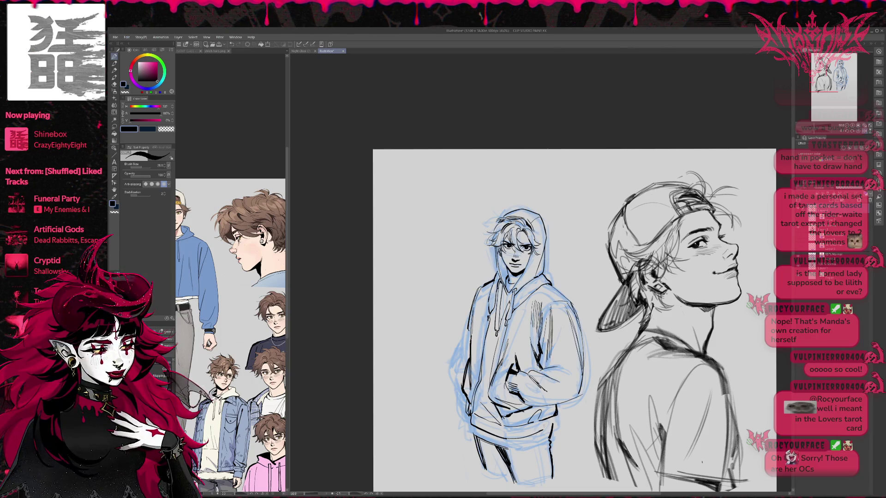
Erase the blue sketch lines running along the hoodie hem.
key("e")
left_click_drag(468, 434, 541, 431)
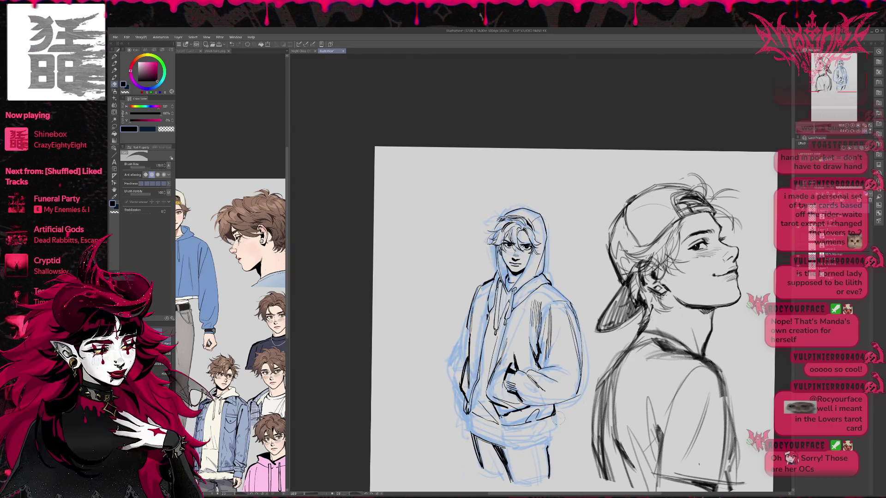
key("p")
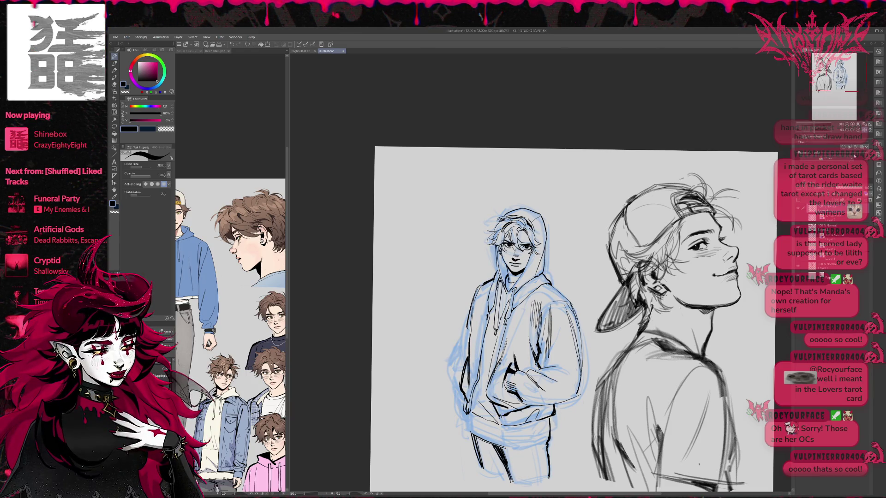
Mirror the canvas, erase the old hem strokes, and ink a short replacement line.
key("h")
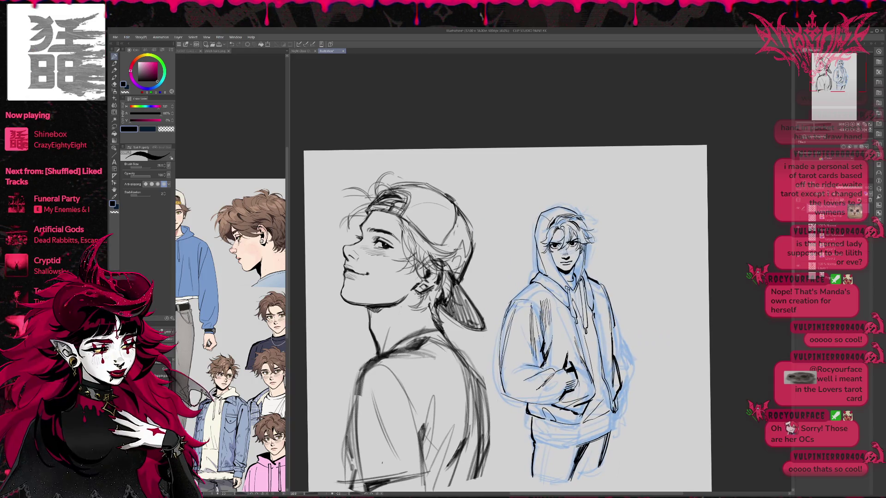
key("e")
left_click_drag(579, 447, 572, 476)
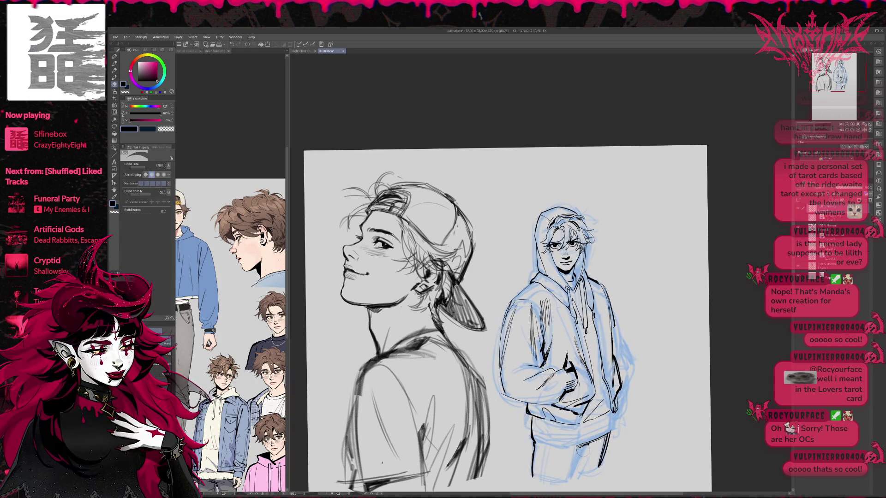
key("p")
left_click_drag(587, 445, 577, 463)
Redraw the strokes across the hoodie bottom, then flip the canvas back to normal.
left_click_drag(533, 428, 580, 446)
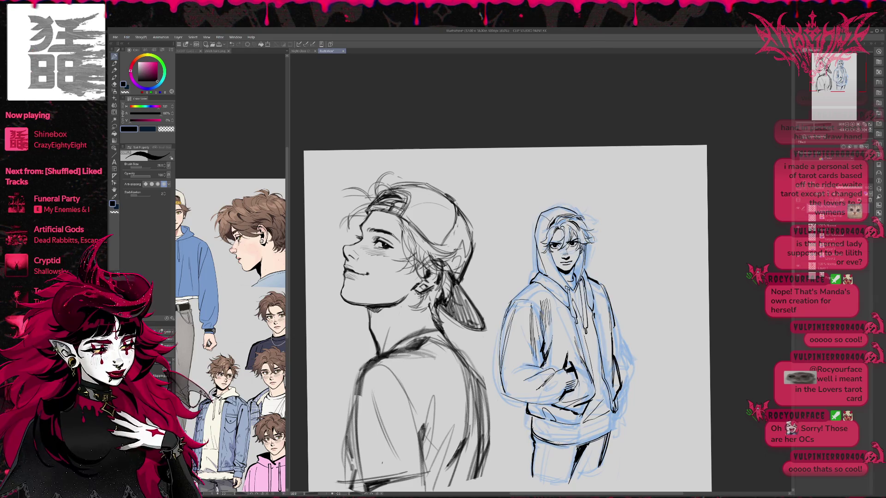
key("ctrl+z")
key("ctrl+z")
left_click_drag(533, 431, 586, 447)
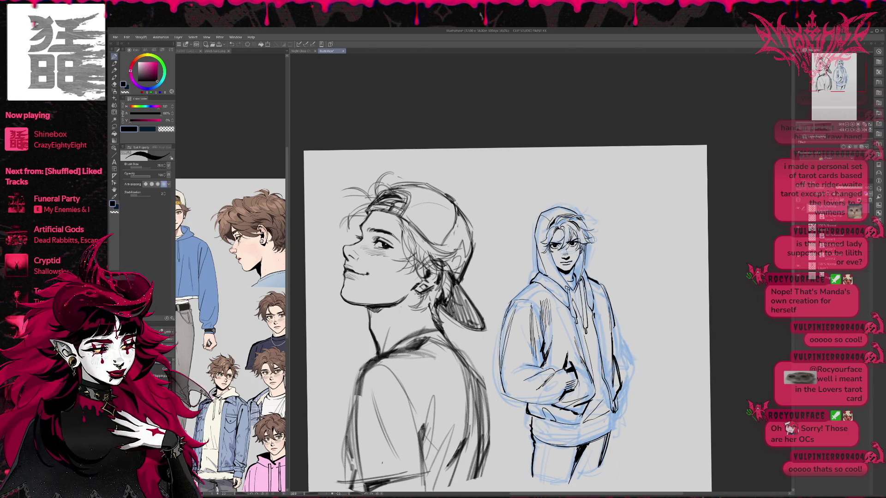
left_click_drag(537, 436, 596, 440)
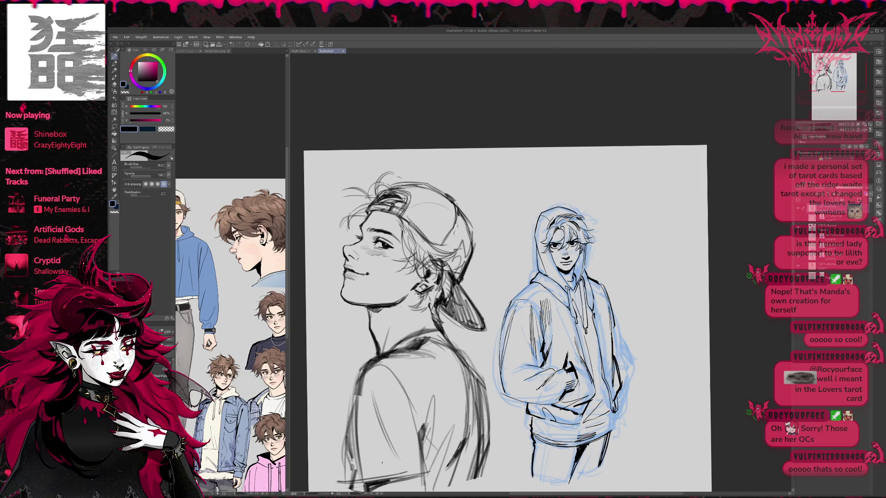
key("e")
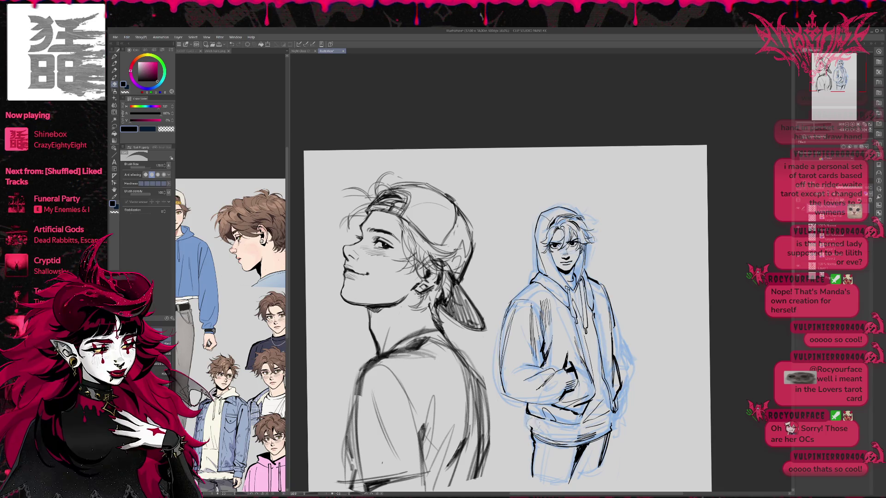
key("p")
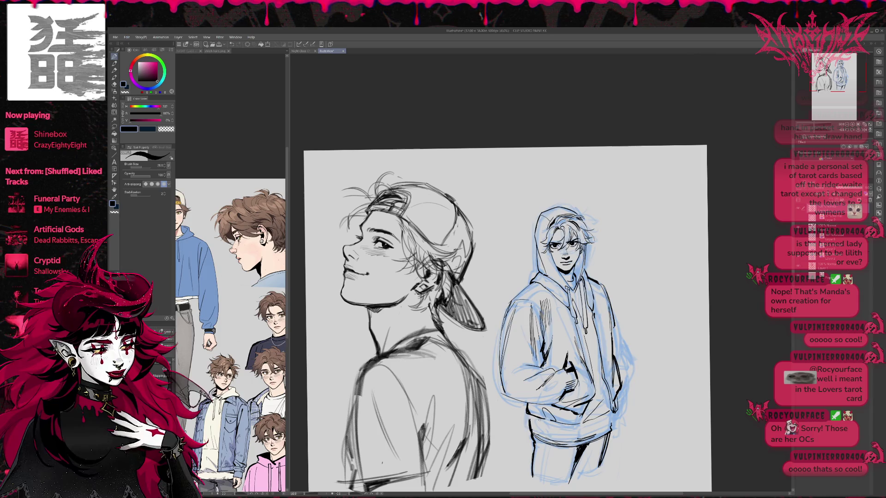
key("e")
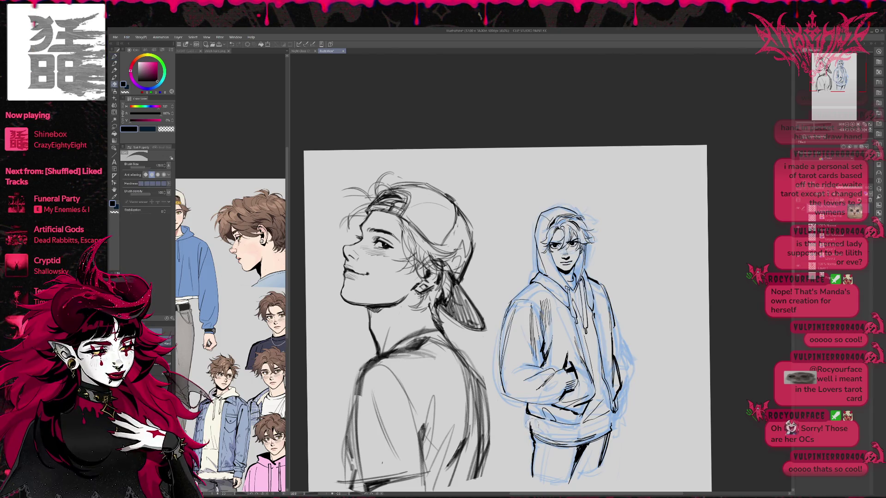
key("p")
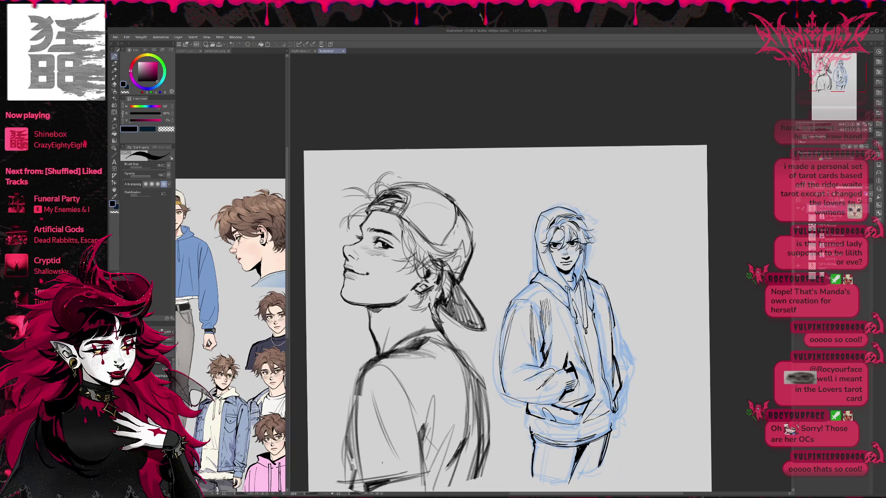
key("h")
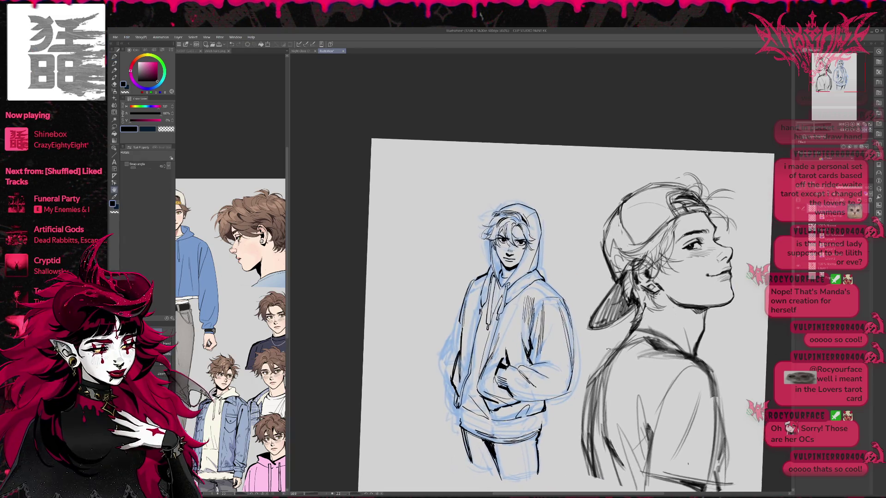
Ink a new stroke near the hoodie hem.
key("e")
key("p")
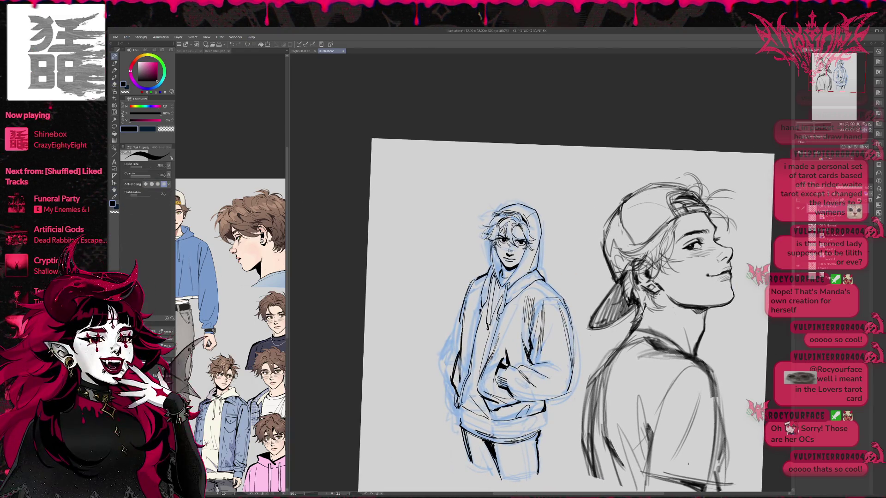
left_click_drag(459, 410, 501, 434)
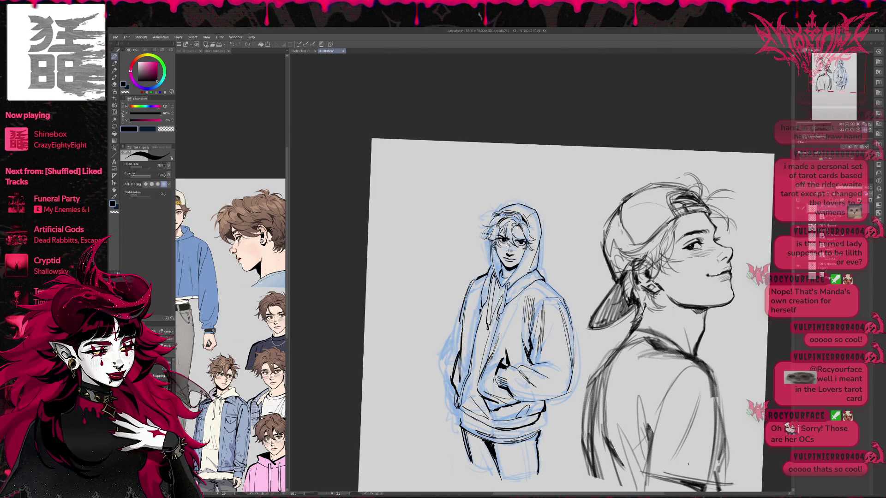
Erase the black strokes along the lower hem and level the canvas view.
key("e")
left_click_drag(480, 439, 530, 442)
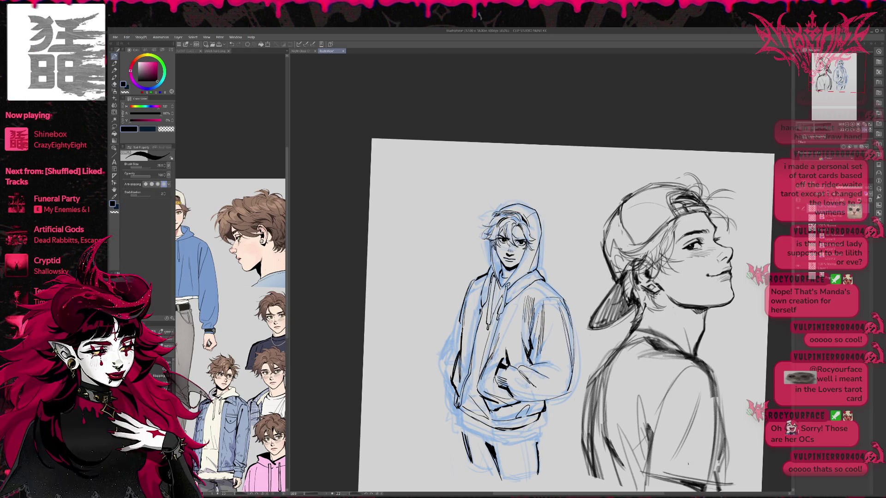
key("r")
left_click_drag(646, 231, 641, 244)
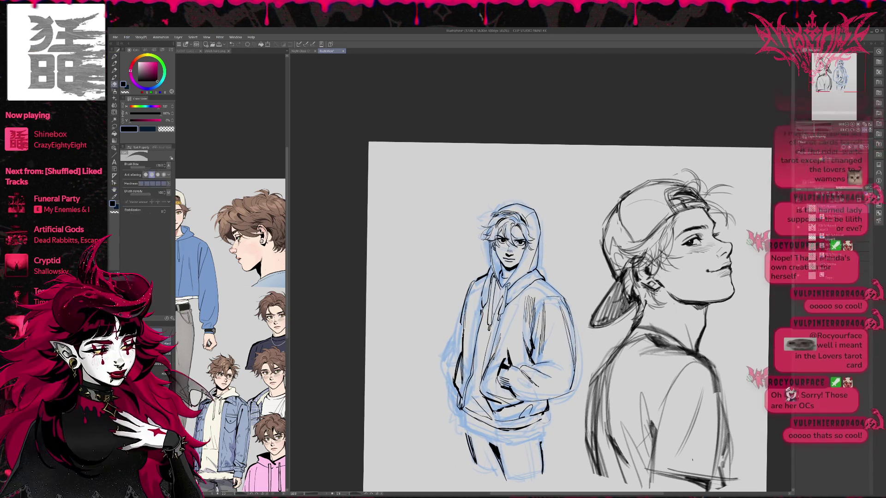
key("p")
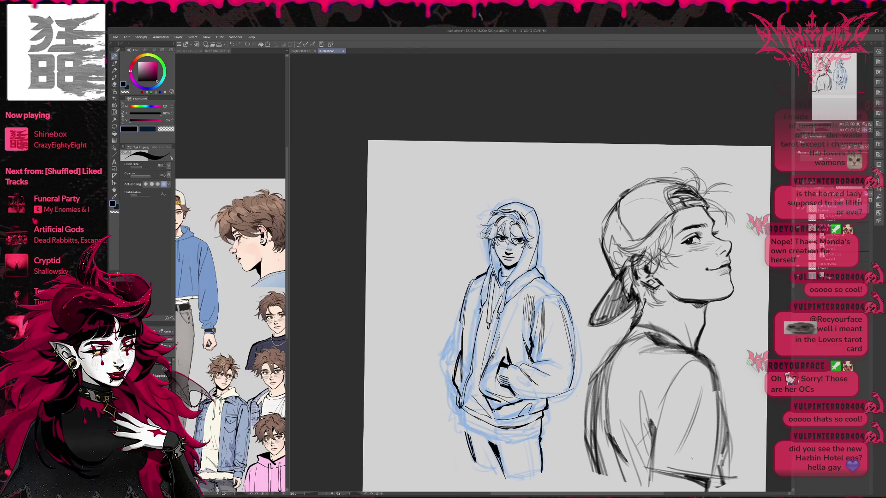
Mirror the canvas and erase the old strokes near the figure's lower legs.
key("h")
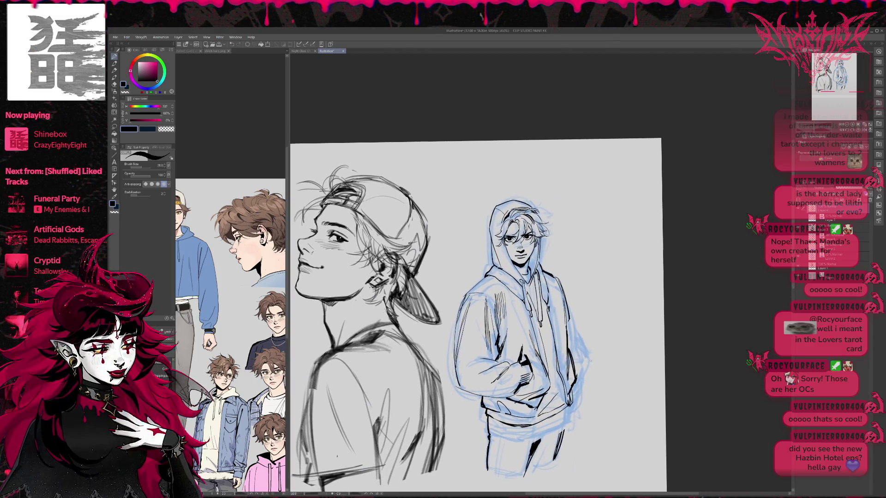
key("e")
left_click_drag(529, 446, 536, 466)
key("p")
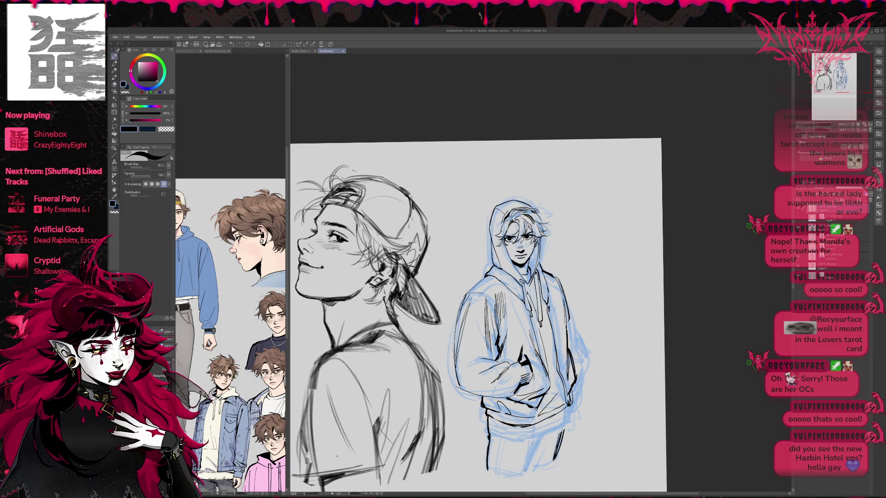
Ink lines along the lower legs, redrawing the right leg line.
left_click_drag(537, 430, 523, 476)
left_click_drag(543, 431, 535, 447)
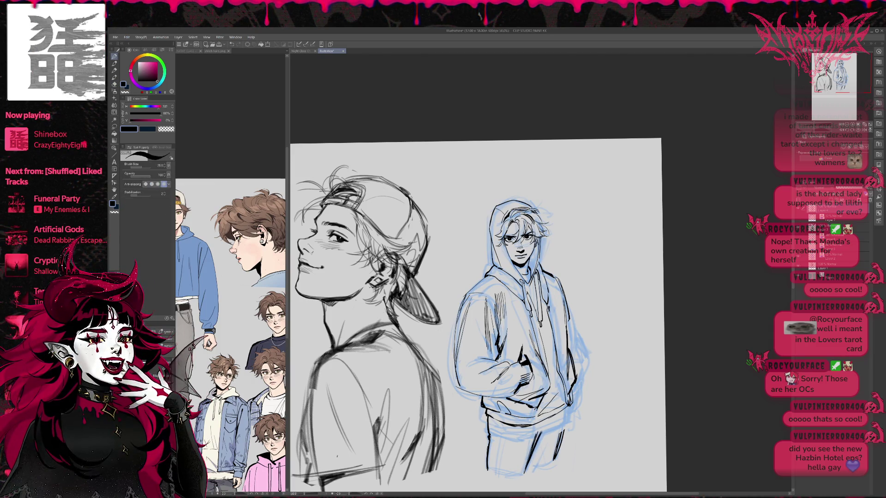
key("ctrl+z")
left_click_drag(564, 419, 557, 457)
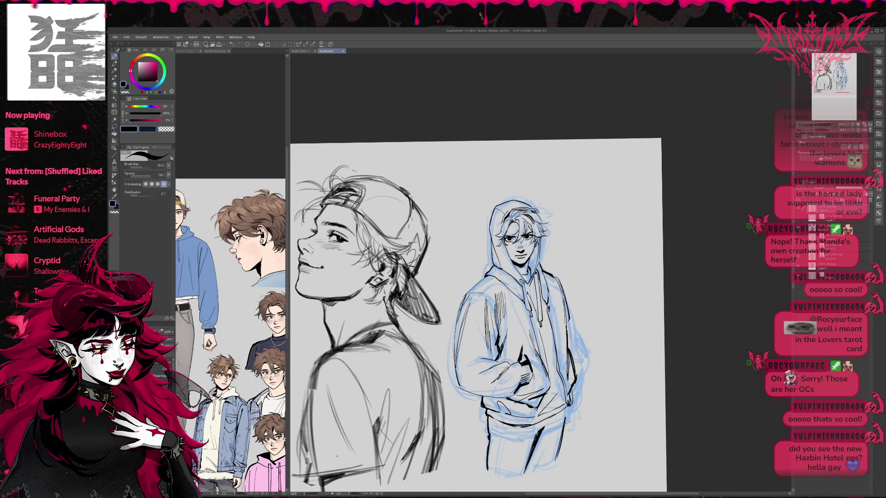
key("ctrl+z")
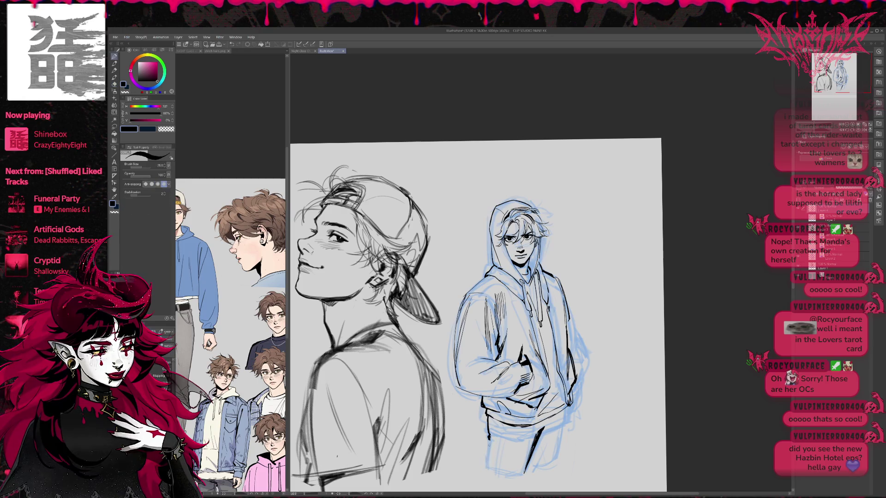
Ink a line down the left leg and save the drawing with Ctrl+S.
key("e")
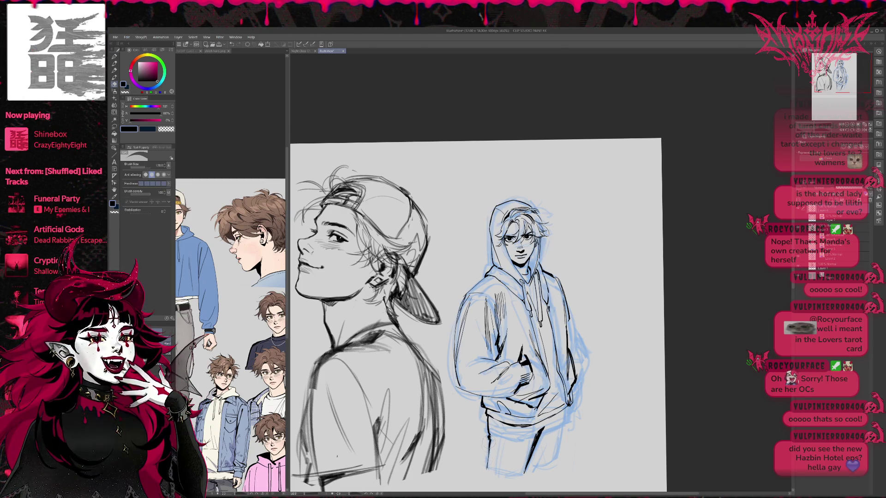
key("p")
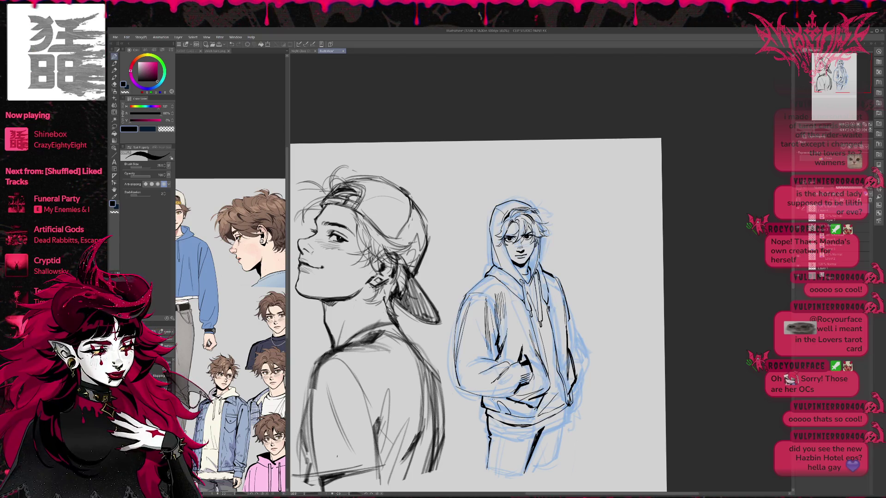
key("e")
key("p")
left_click_drag(490, 438, 488, 474)
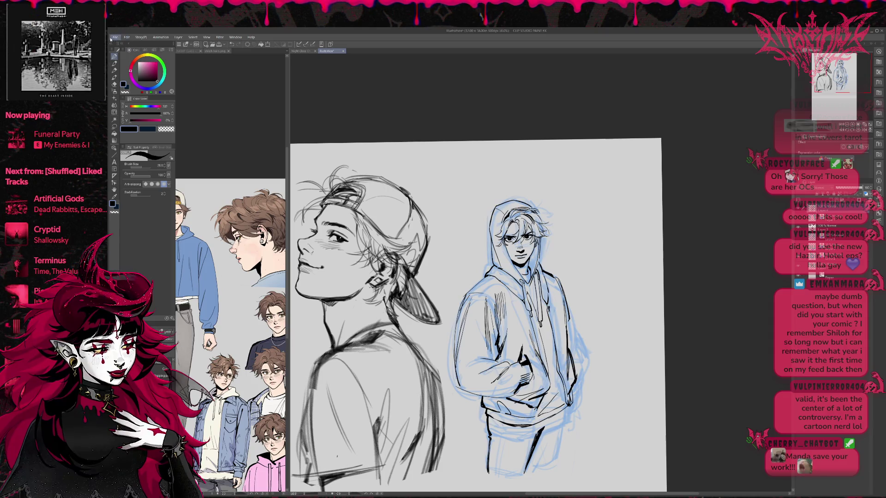
key("ctrl+s")
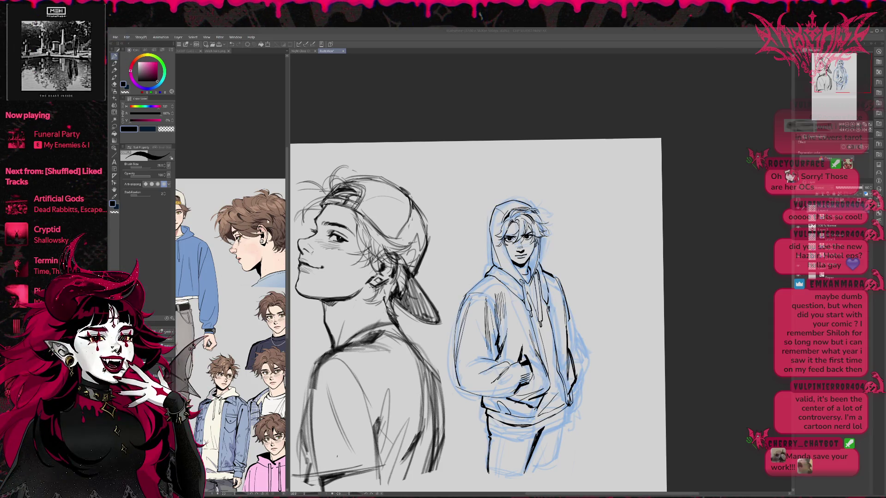